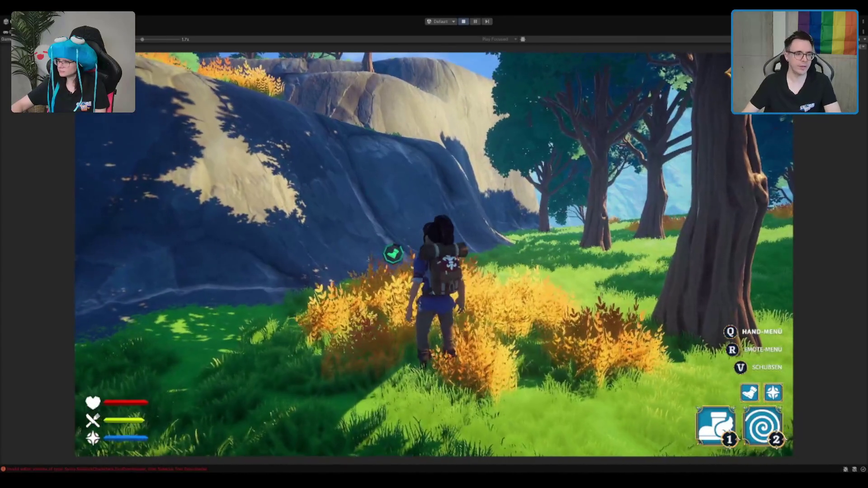
- Check the Terrain's Climbable tag in the docked layout, then walk the character forward in the full-size game
key(shift+space)
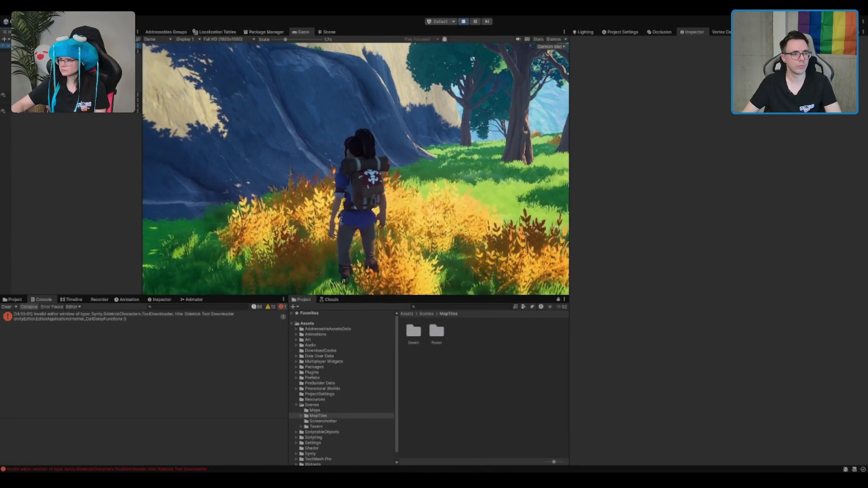
click(68, 61)
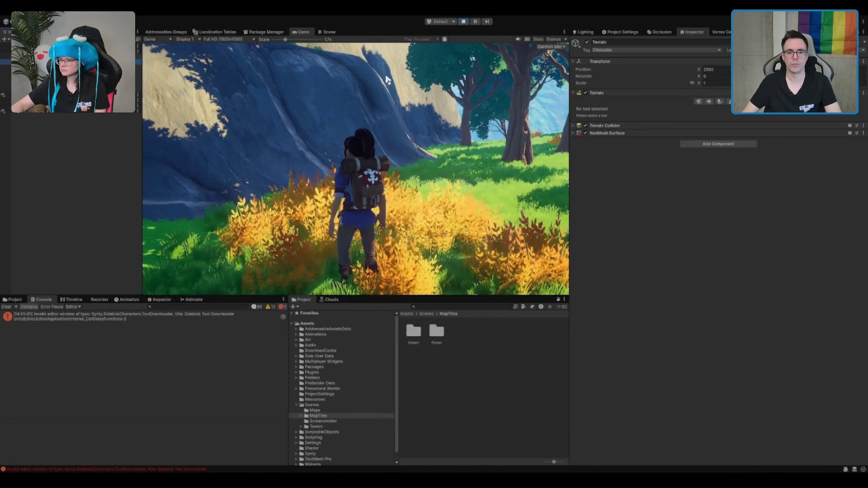
key(w)
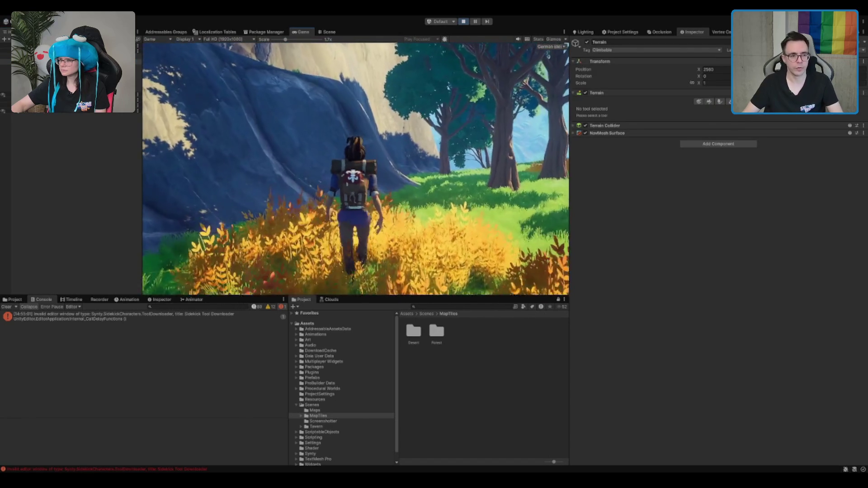
key(shift+space)
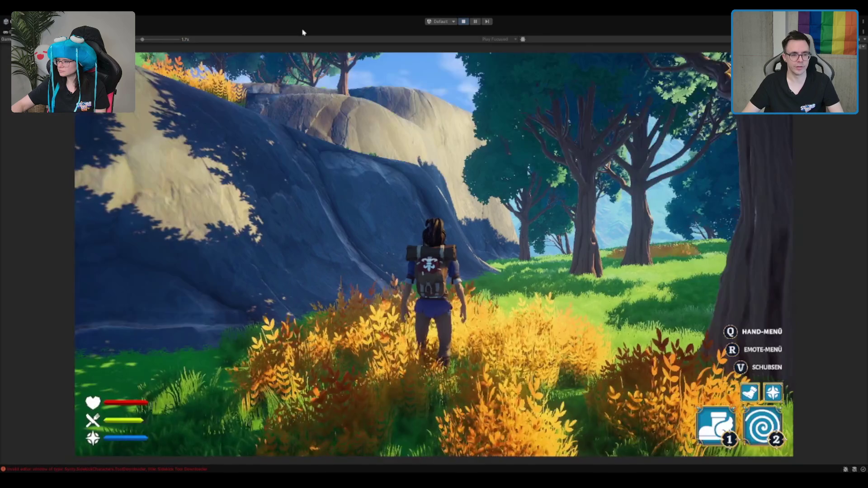
- Walk the character up and along the cliff edge, past the trees, to the wooden tower's ladder
key(w)
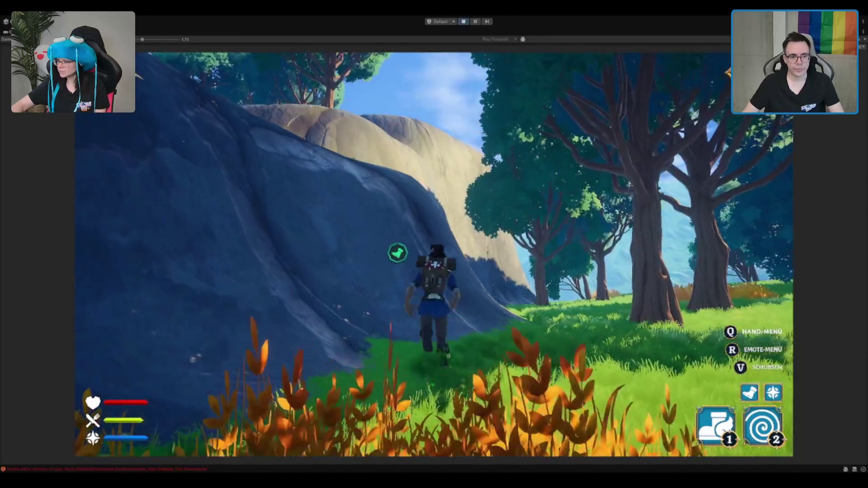
key(w)
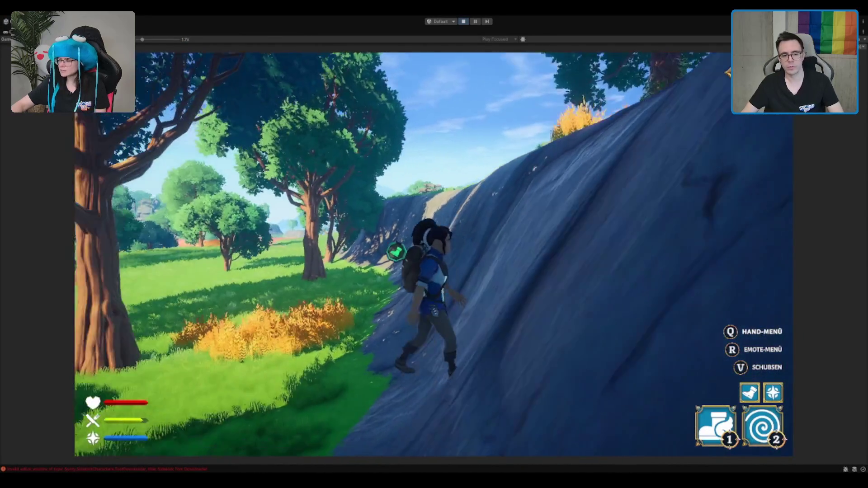
key(w)
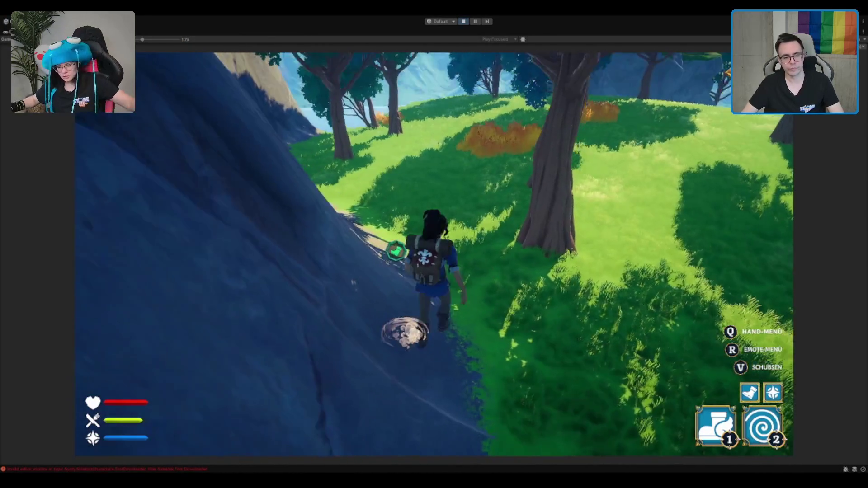
key(w)
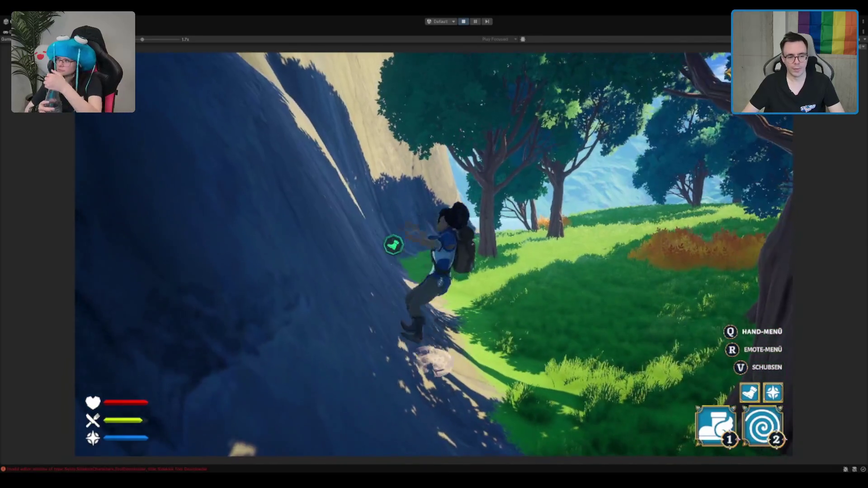
key(w)
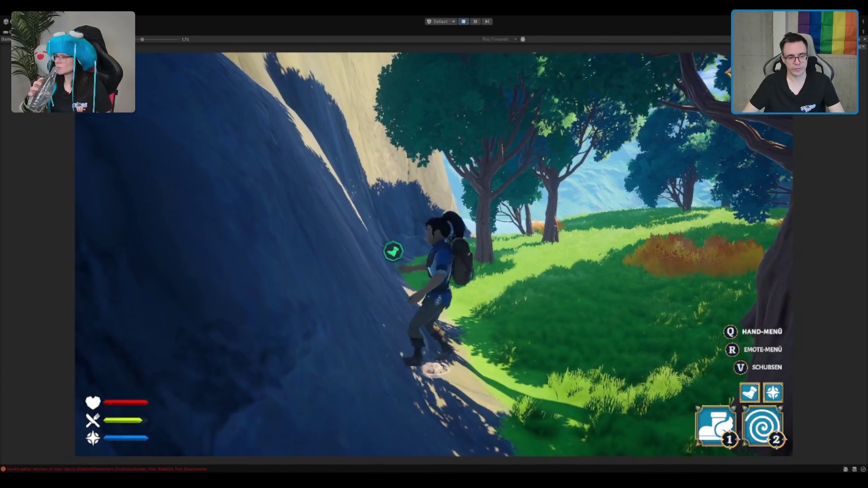
key(w)
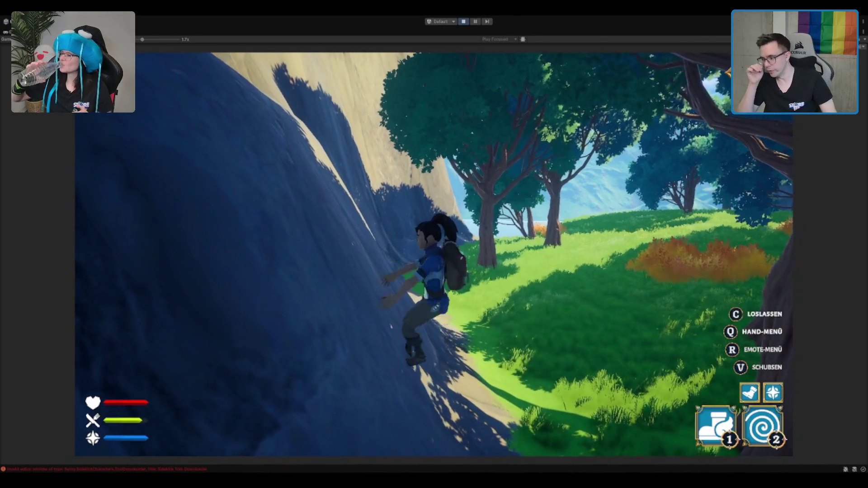
key(w)
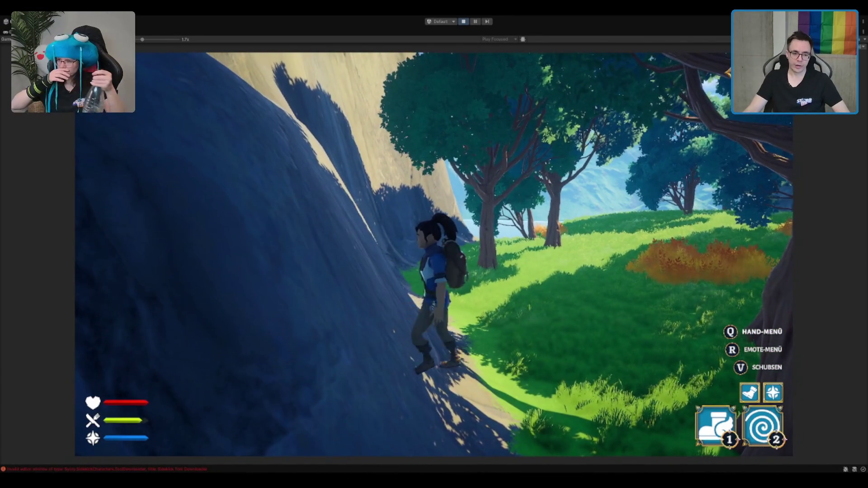
key(w)
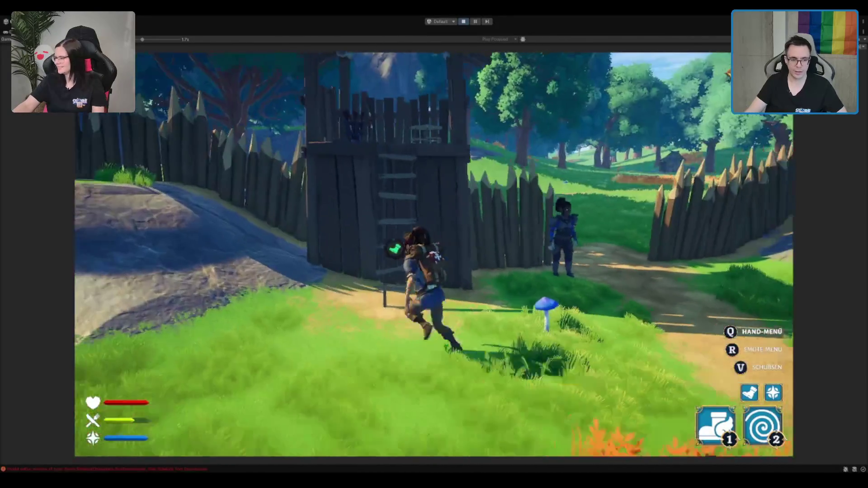
key(shift+space)
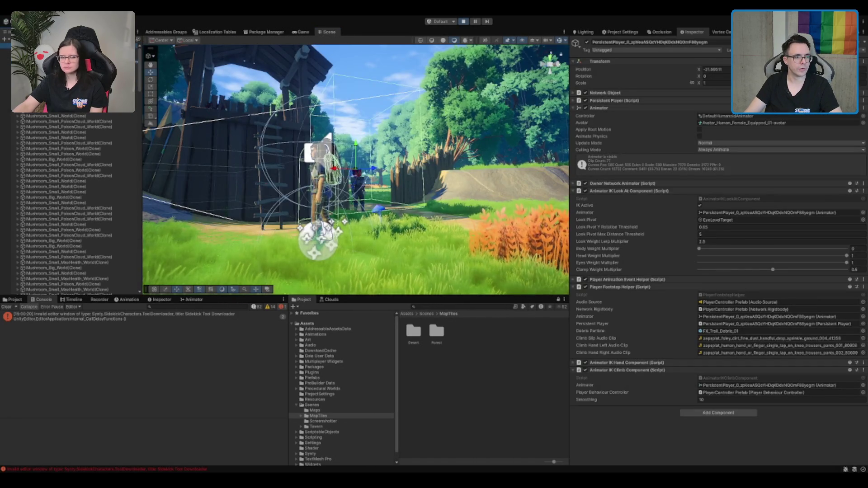
- Select the wooden tower, then its ladder to confirm the Climbable tag, and walk up the ladder
click(270, 132)
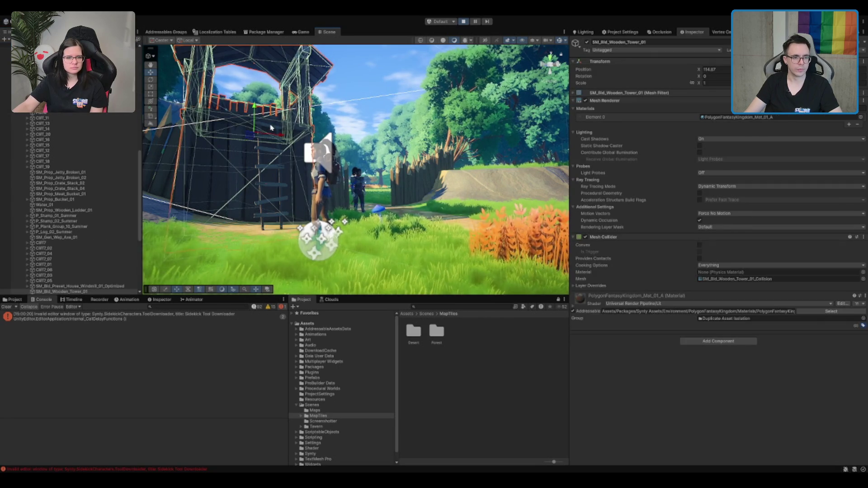
click(270, 128)
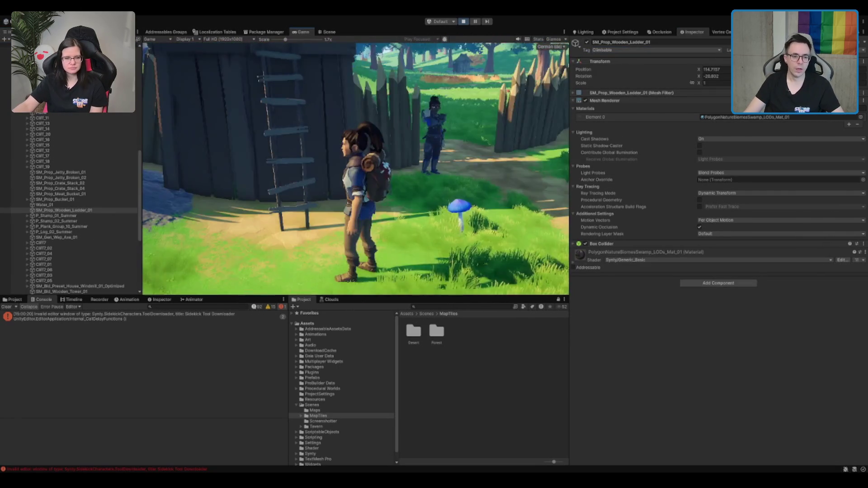
key(w)
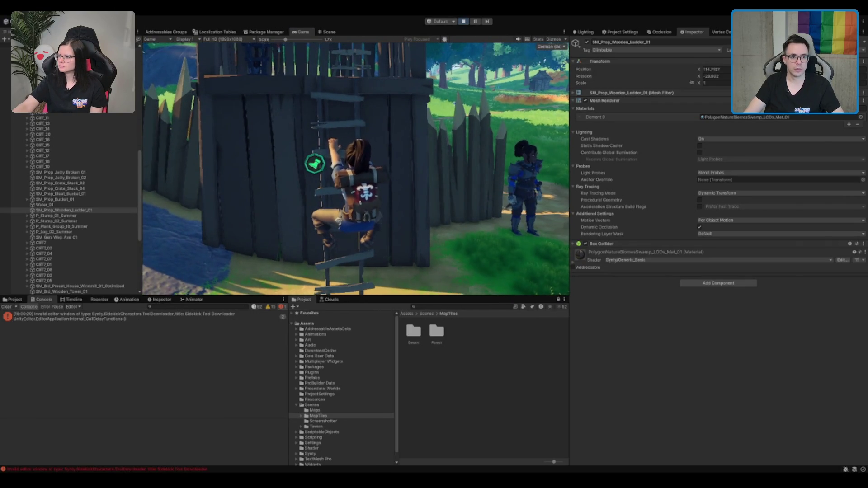
- Return the game to full size and climb back down the ladder
key(shift+space)
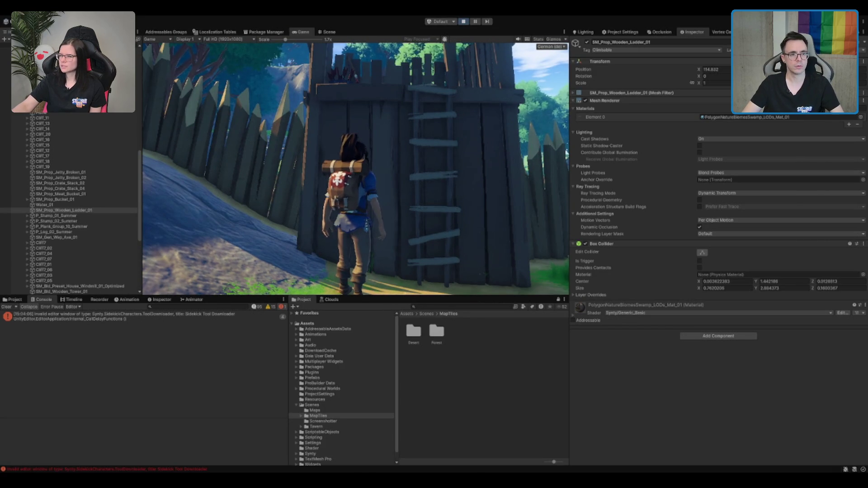
- Set the Inspector tag of SM_Bld_Wooden_Tower_01 to Climbable
click(493, 139)
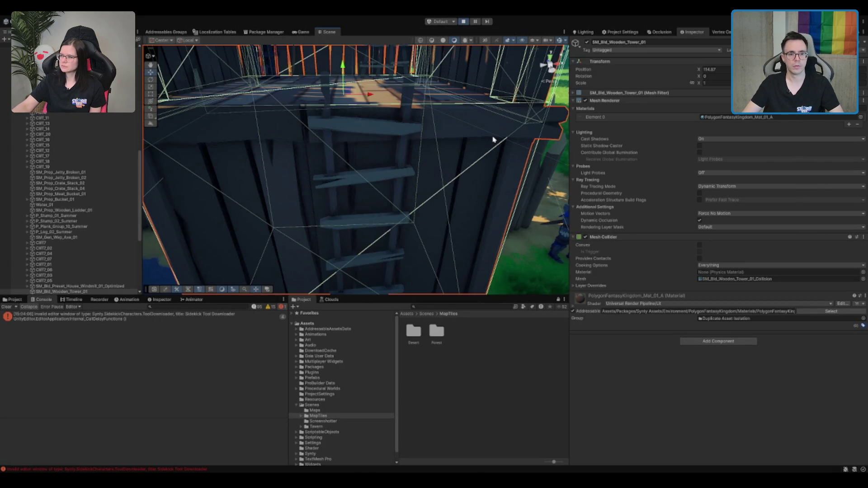
click(614, 51)
click(614, 143)
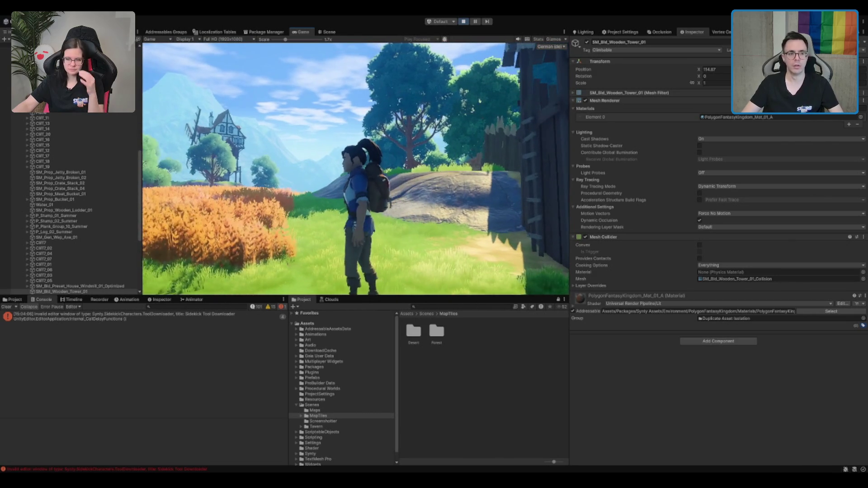
click(326, 31)
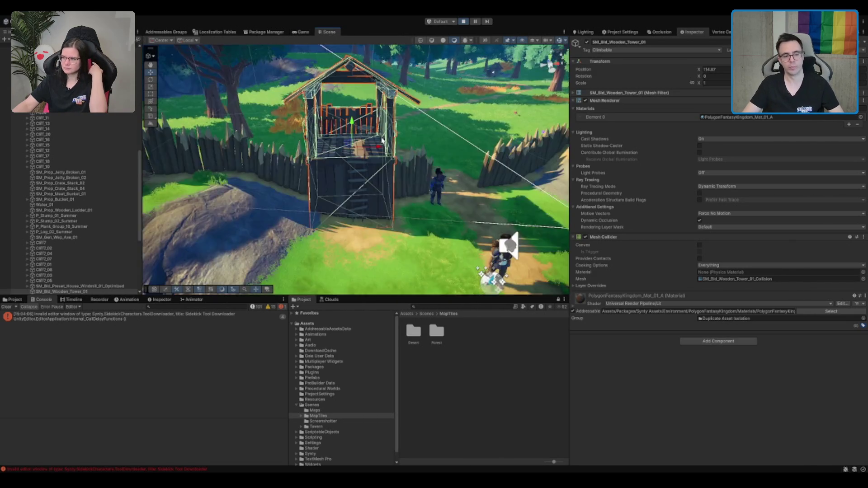
click(301, 32)
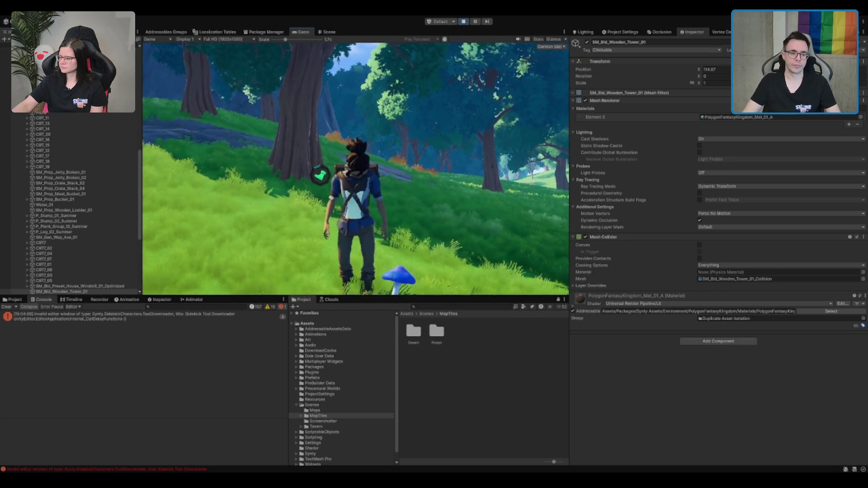
click(363, 96)
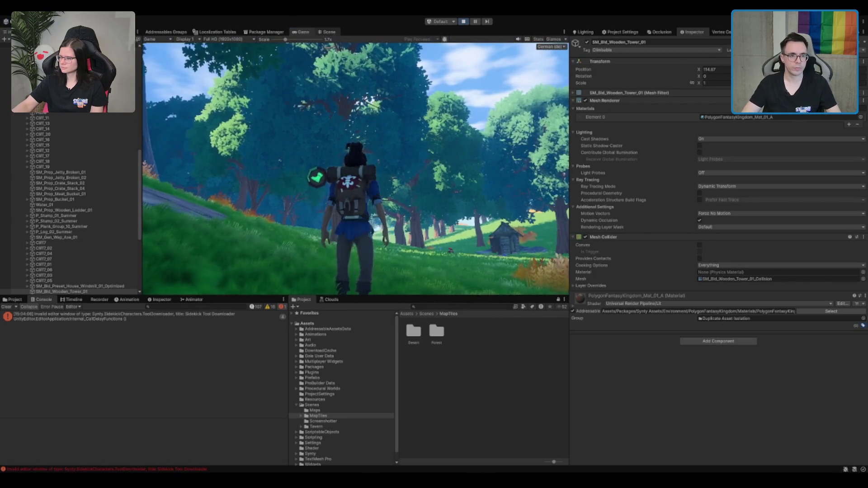
- Maximize the Game view so the character can run through the forest
double_click(310, 33)
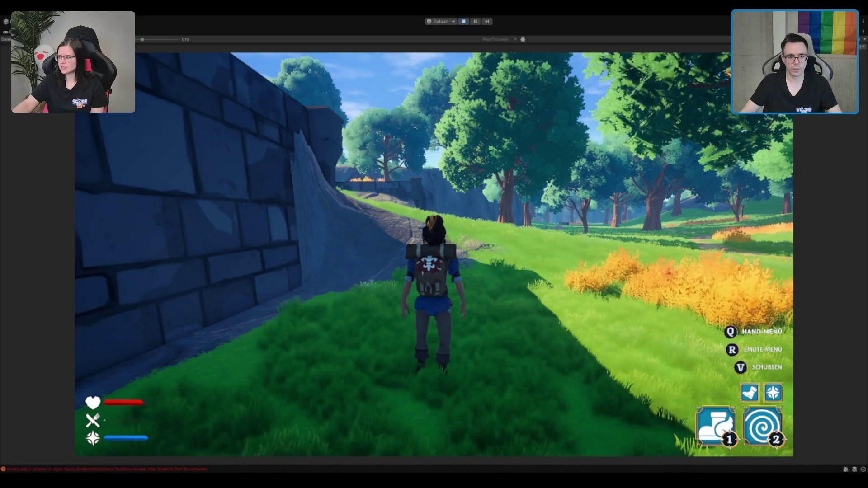
- Run the character along the stone wall, then go back to the docked Scene view
key(w)
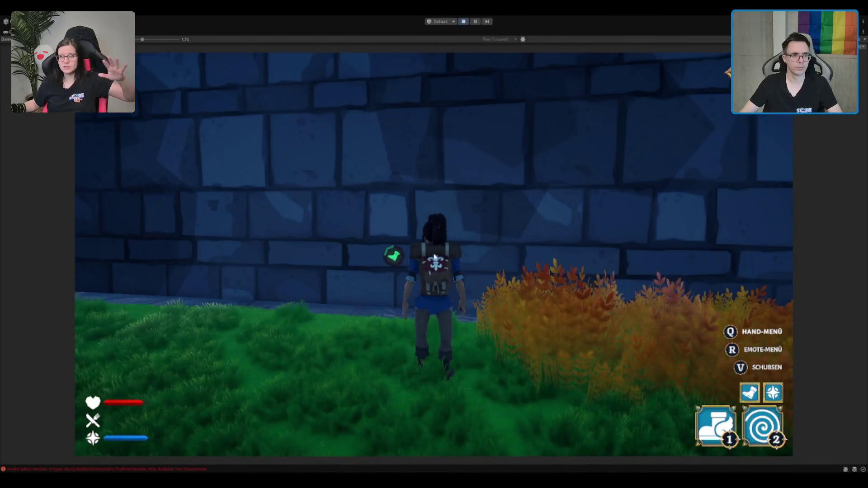
key(shift+space)
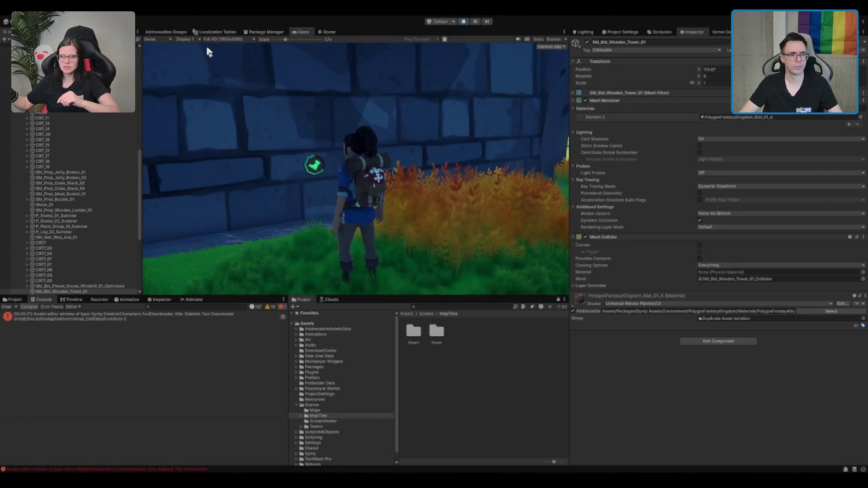
click(328, 32)
- Find the wooden tower in the Hierarchy, then collapse its children and select the Props group
click(90, 292)
scroll(138, 219, up, 3)
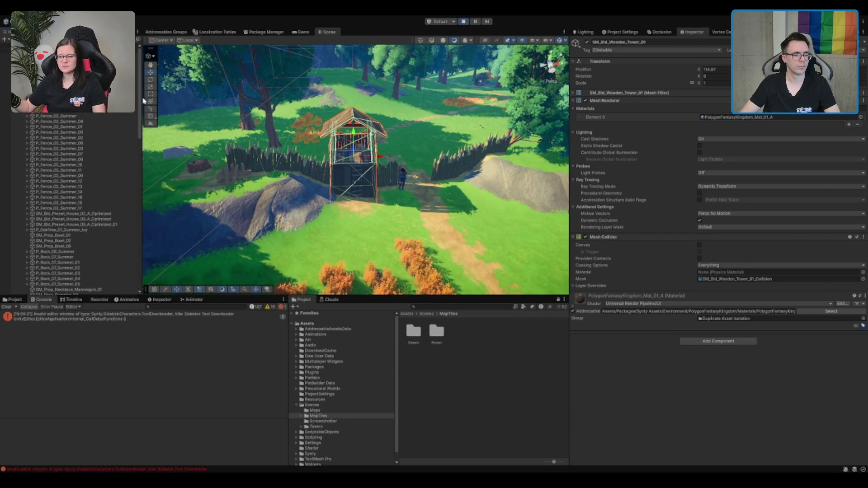
click(45, 89)
key(Left)
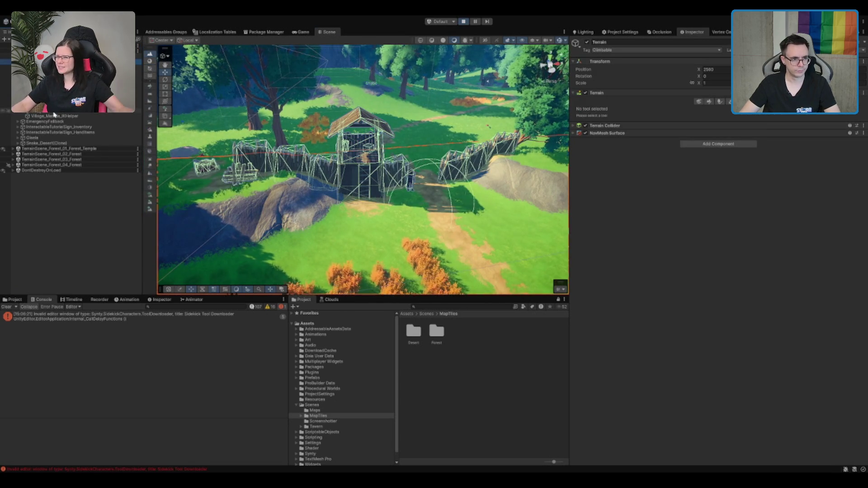
- Frame the PersistentPlayer in the Scene view, then walk the character toward the stone wall
click(62, 139)
click(402, 176)
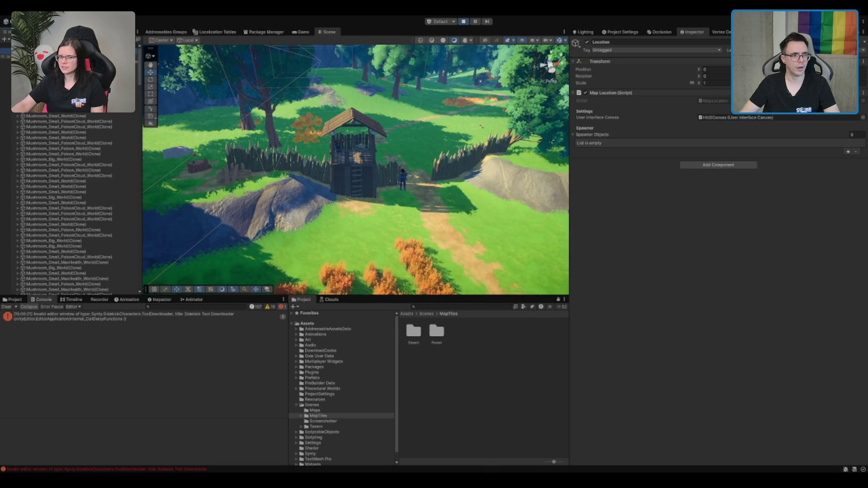
key(f)
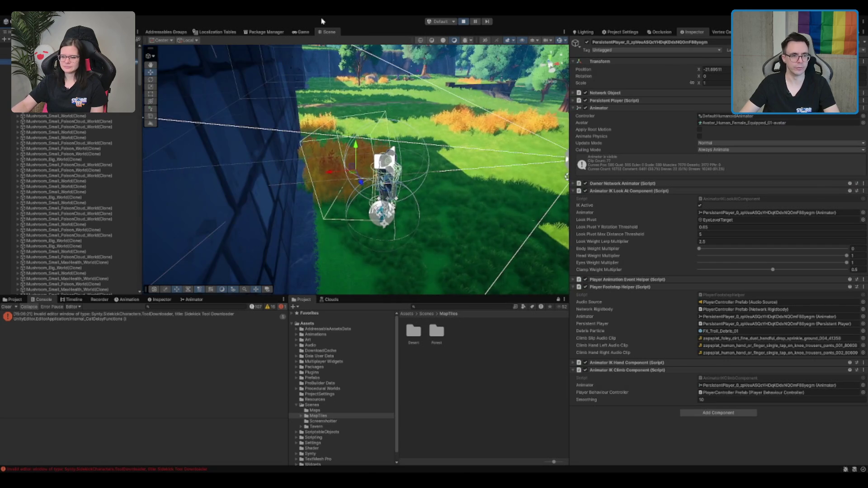
click(301, 32)
key(w)
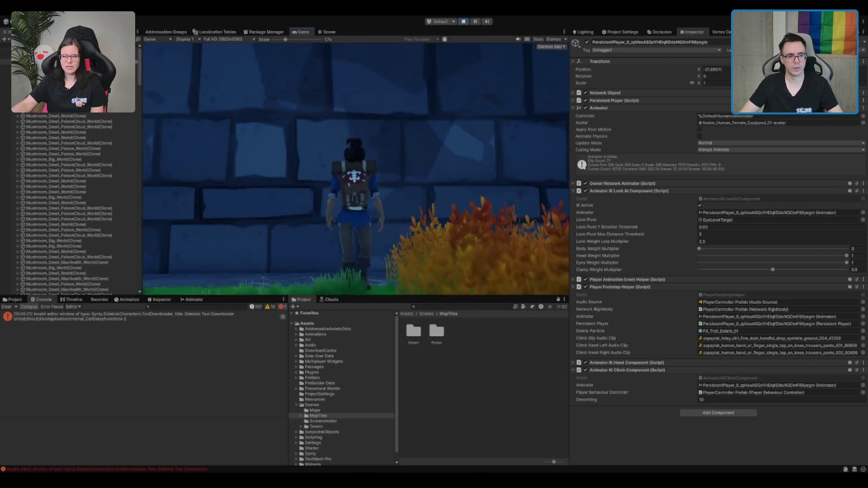
- Tag walls SM_Bld_Wall_L_24 and SM_Bld_Wall_L_22 as Climbable and resume the game
click(329, 32)
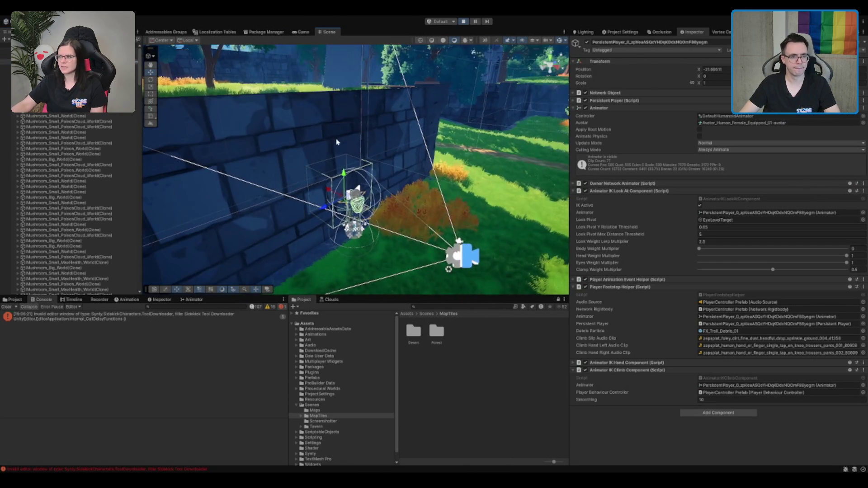
click(336, 144)
key(f)
shift+click(343, 144)
click(631, 51)
click(610, 139)
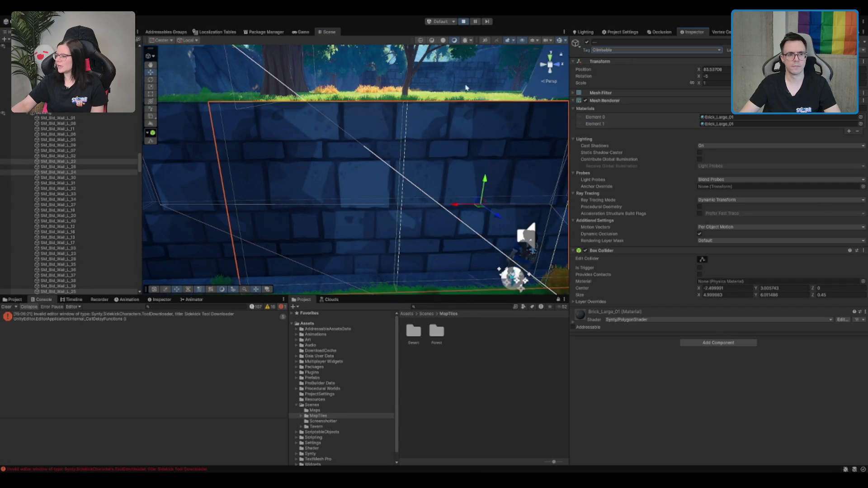
click(301, 32)
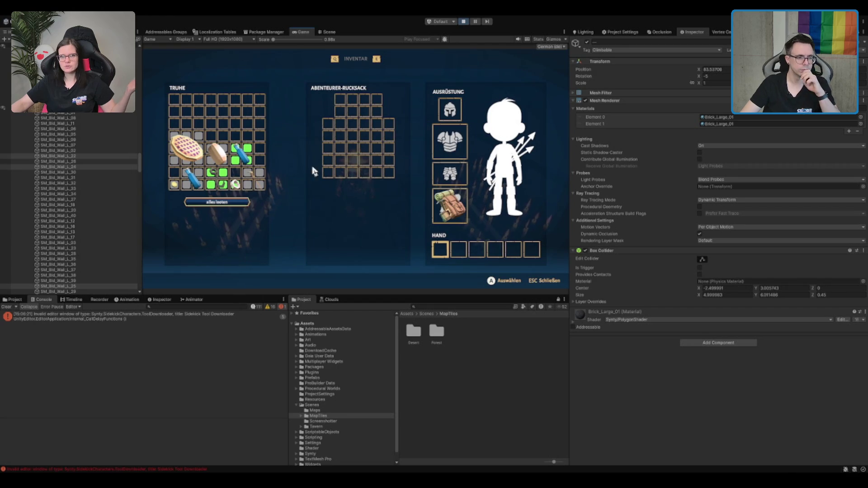
- Loot chest items such as the bread into the backpack, then close the inventory
click(216, 157)
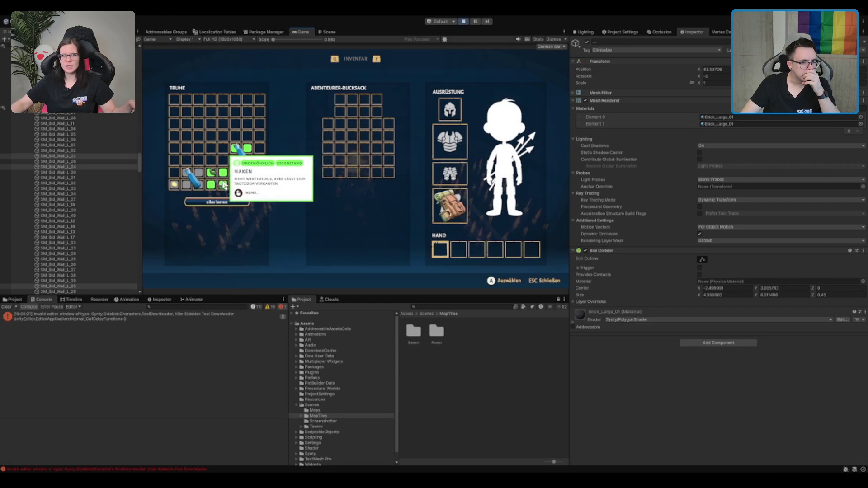
click(271, 149)
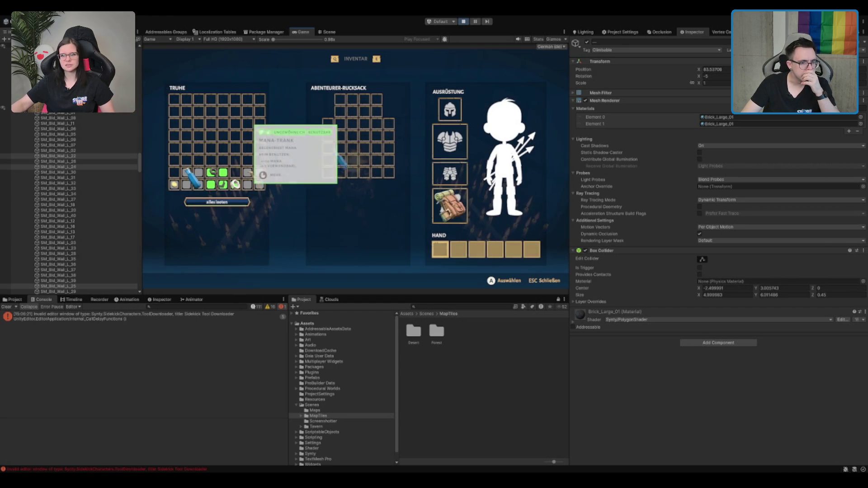
click(248, 185)
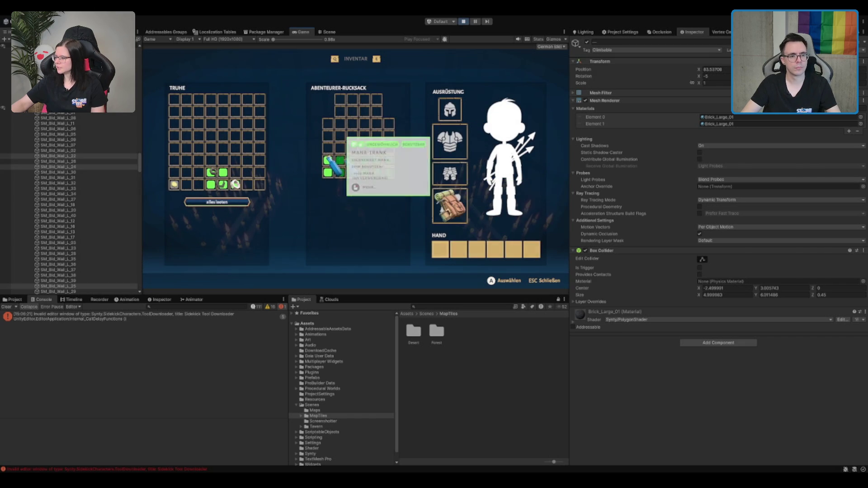
key(Escape)
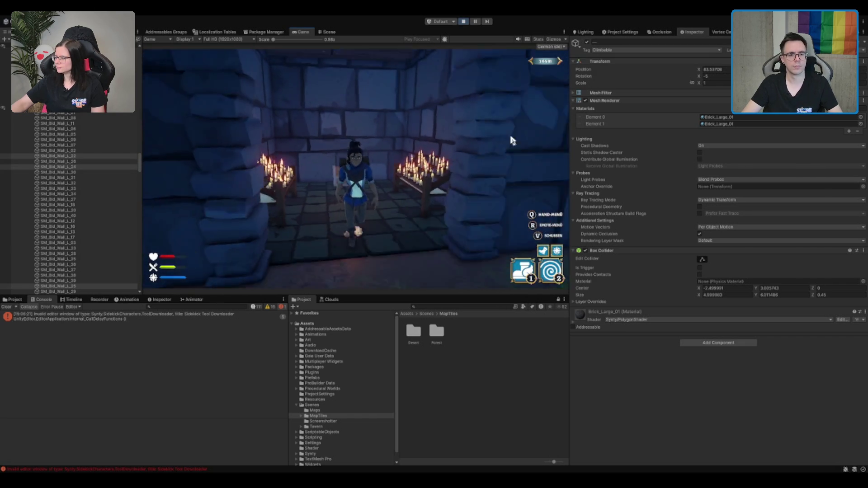
- Walk the character along the stone wall to the rune stone
key(w)
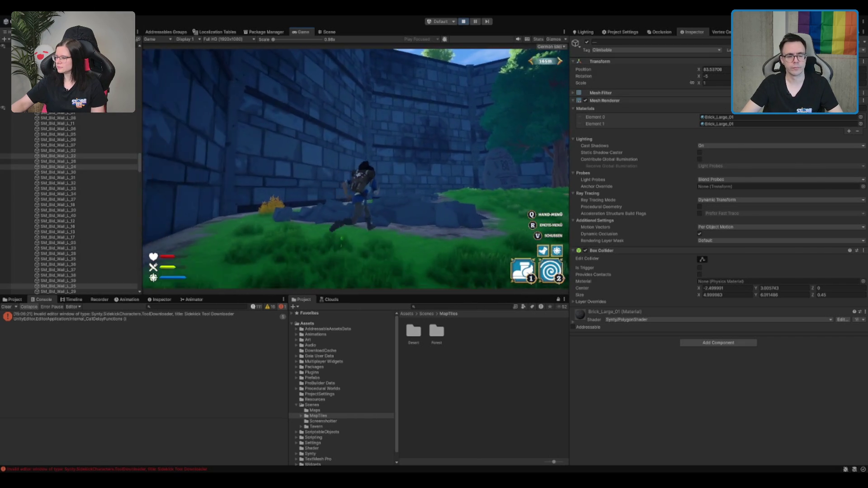
key(w)
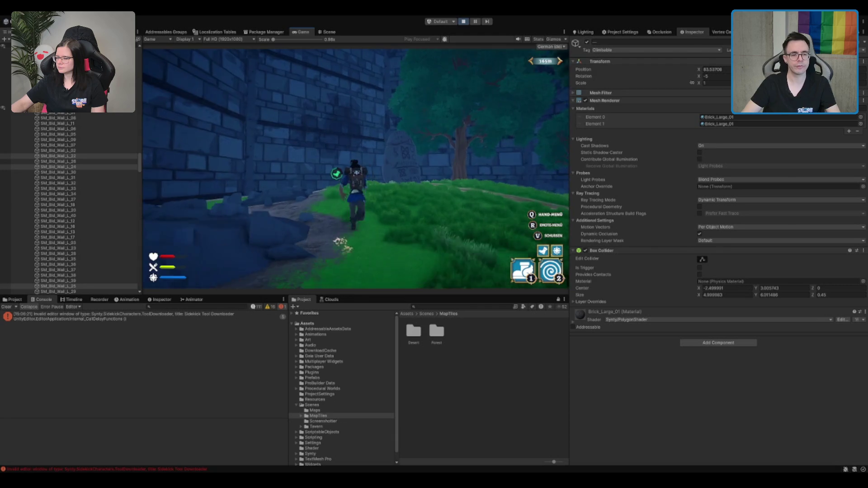
key(w)
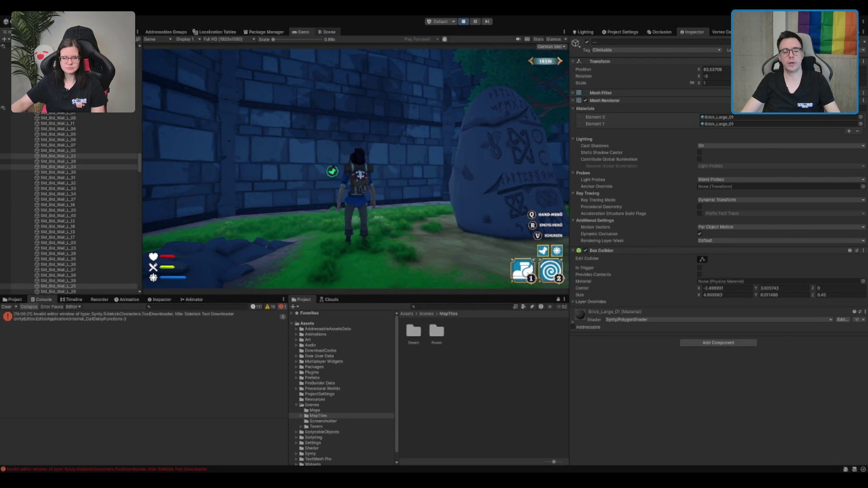
- Tag SM_Bld_Wall_L_89 and the wall piece above it as Climbable, then resume playing
click(328, 32)
scroll(468, 150, down, 10)
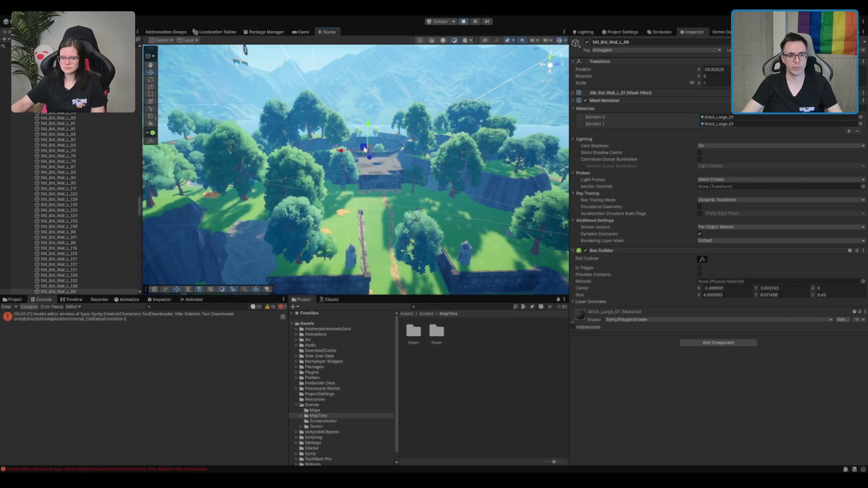
click(365, 150)
key(f)
shift+click(380, 145)
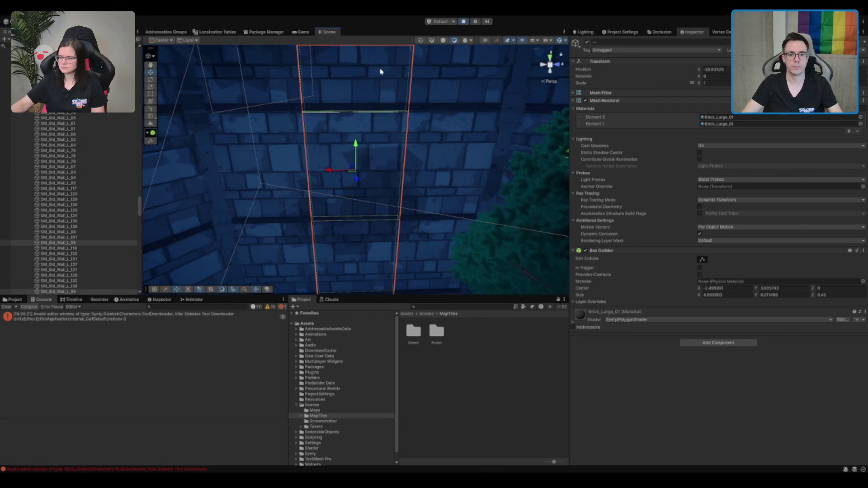
click(643, 51)
click(630, 139)
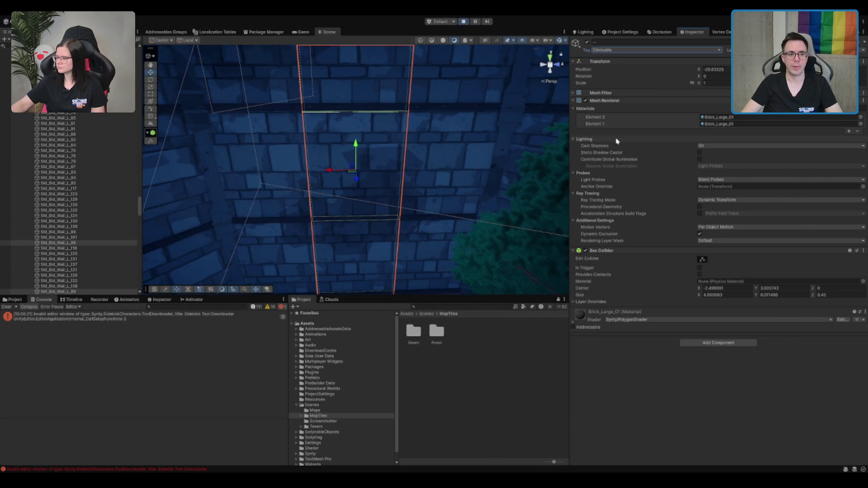
click(302, 31)
click(362, 109)
- Walk the character to the tagged wall and climb it to the top
key(w)
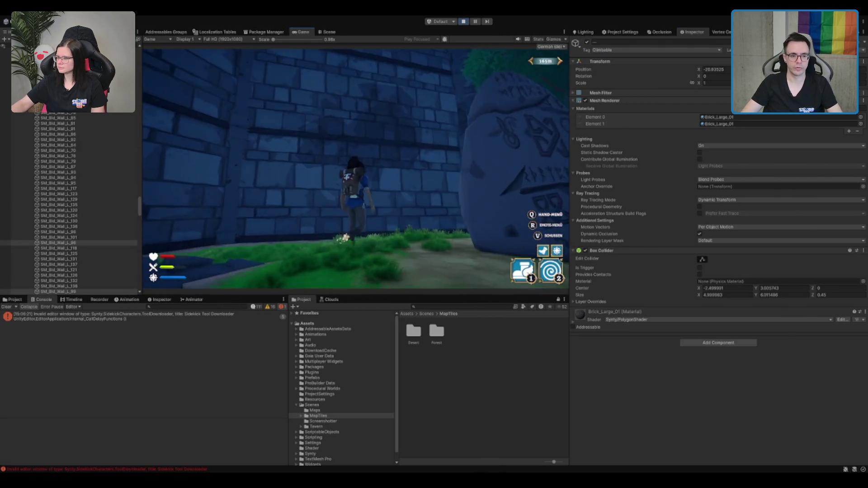
key(w)
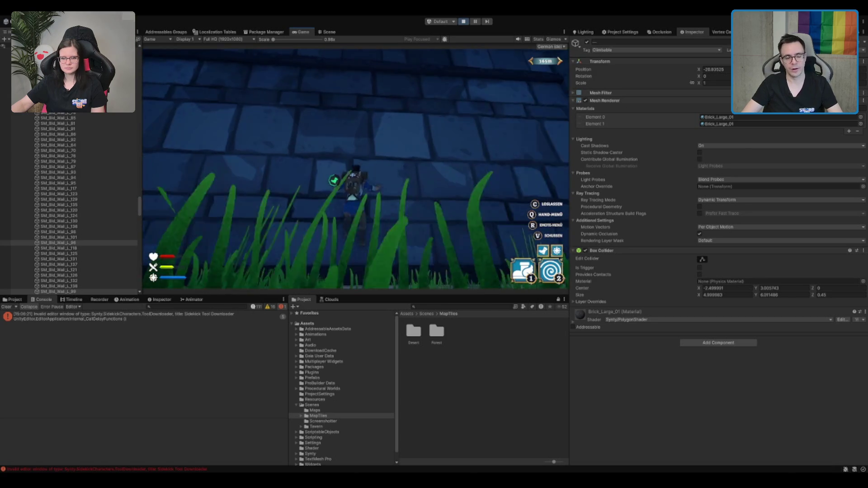
key(w)
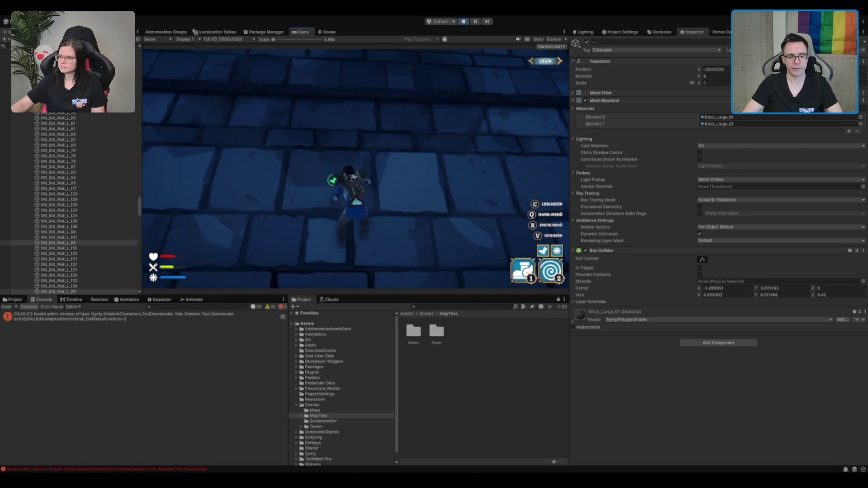
key(w)
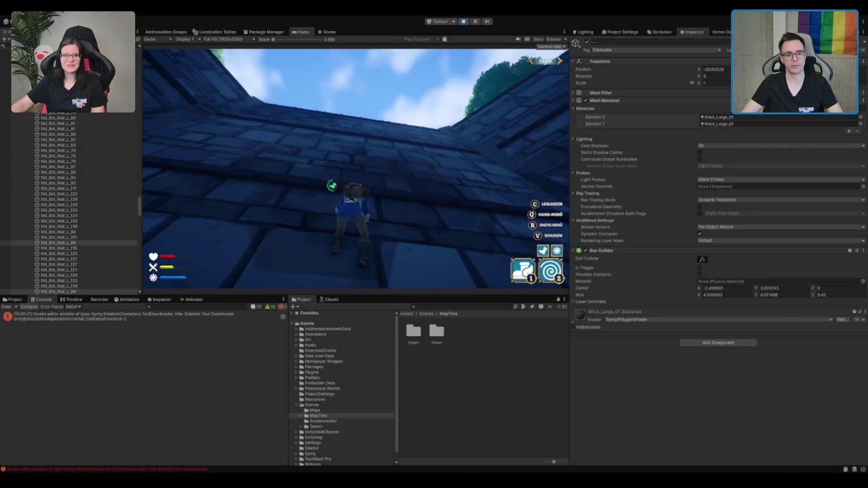
key(w)
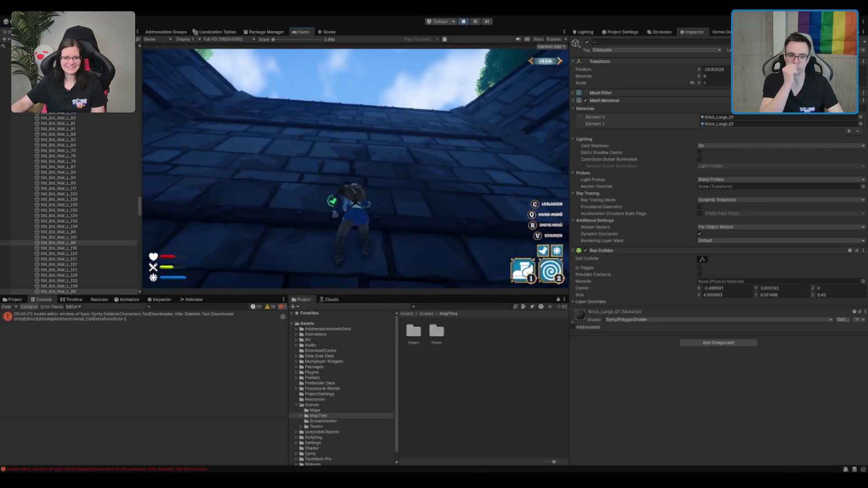
key(w)
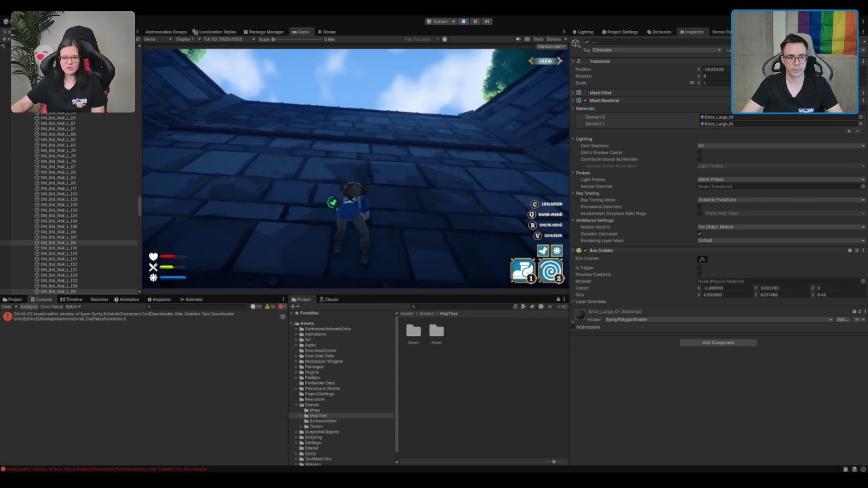
key(w)
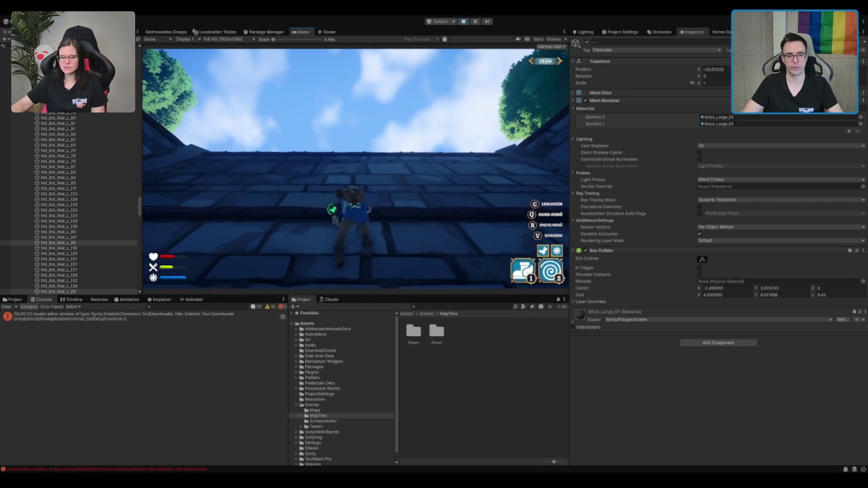
key(w)
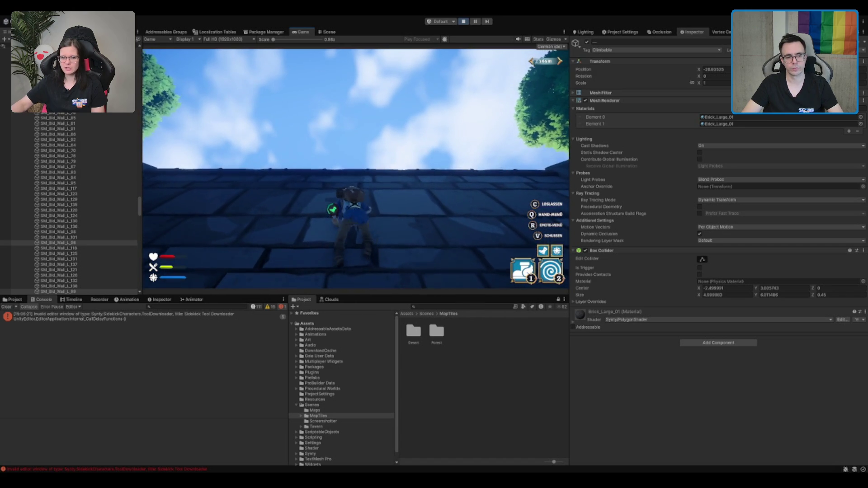
key(w)
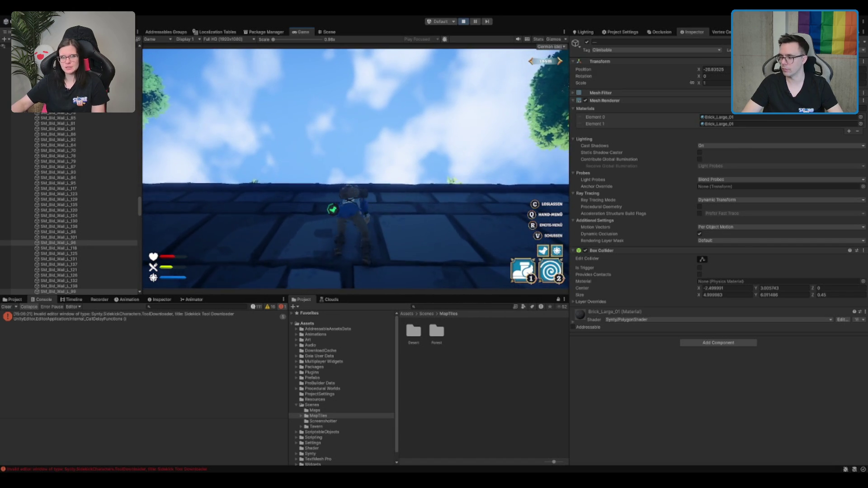
key(w)
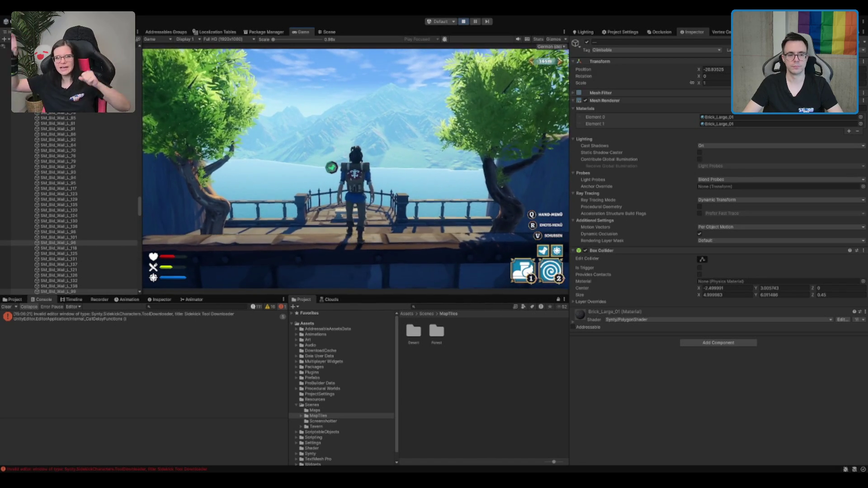
- Cross the walkway and face the railing on the lookout
key(w)
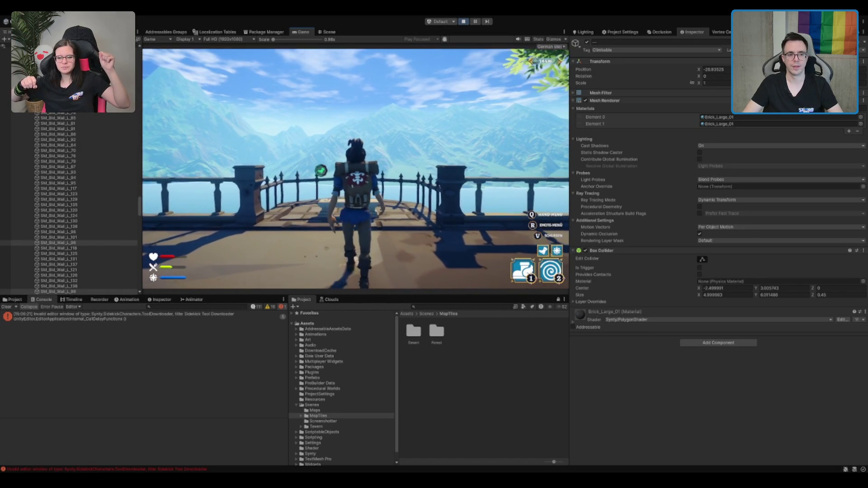
key(a)
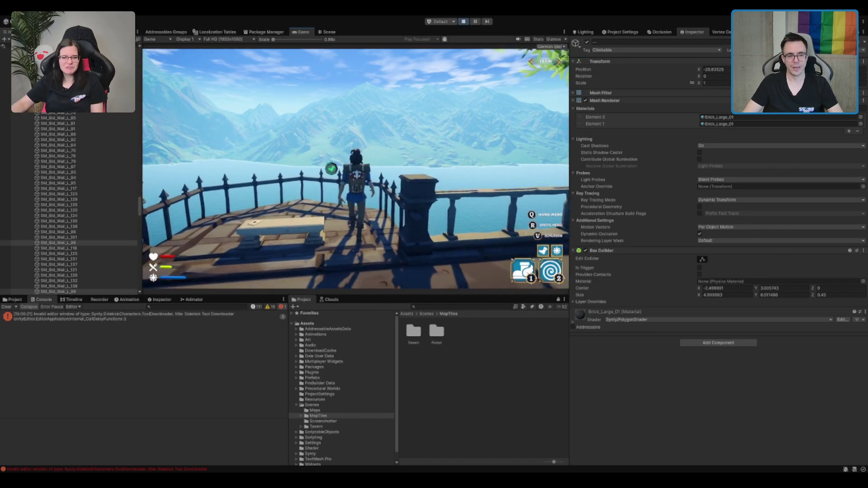
key(w)
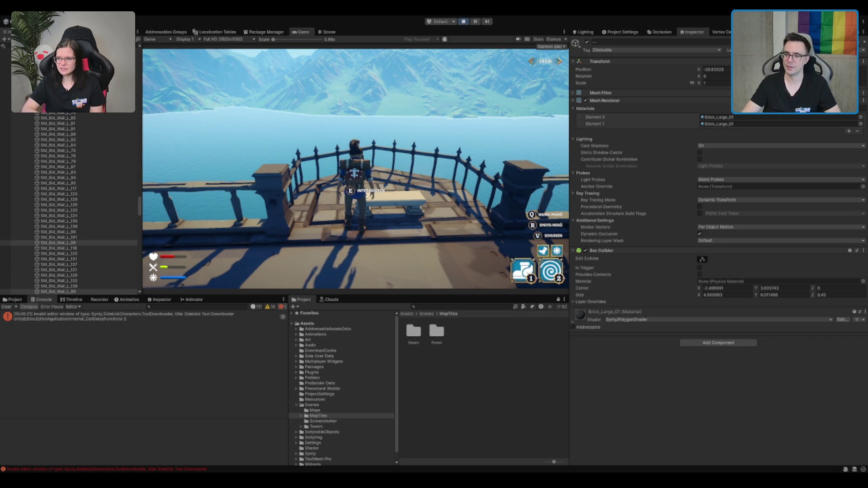
- Move the character away from the bench toward the cliff-side tree
key(e)
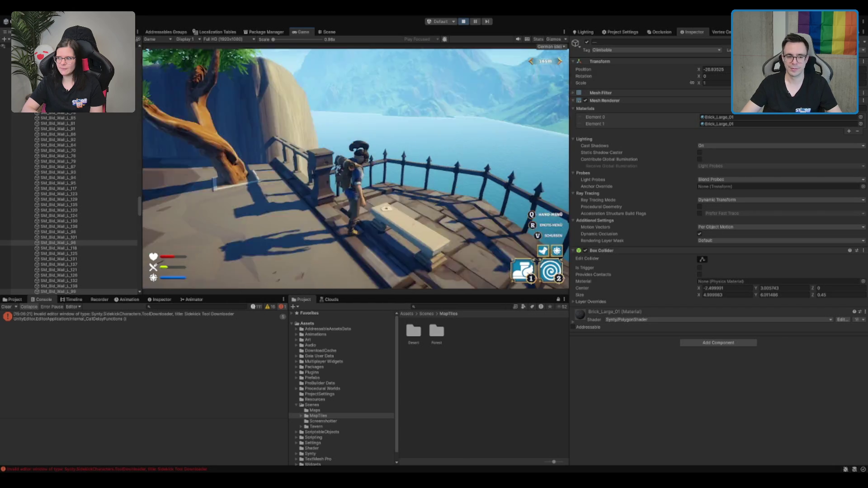
- Walk to the stone wall, climb it, and turn left and right on top
key(w)
key(w)
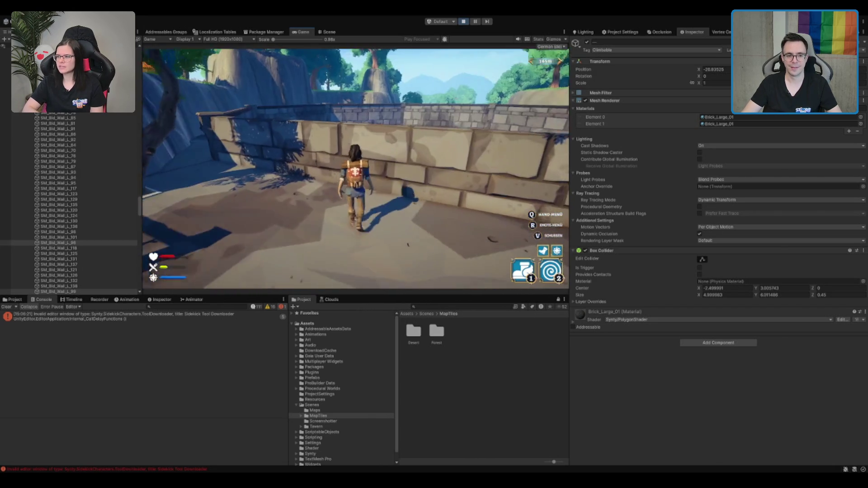
key(w)
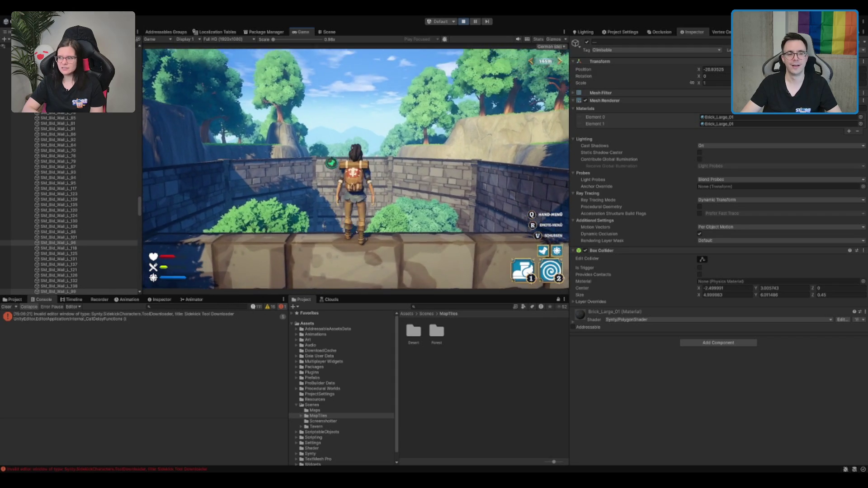
key(a)
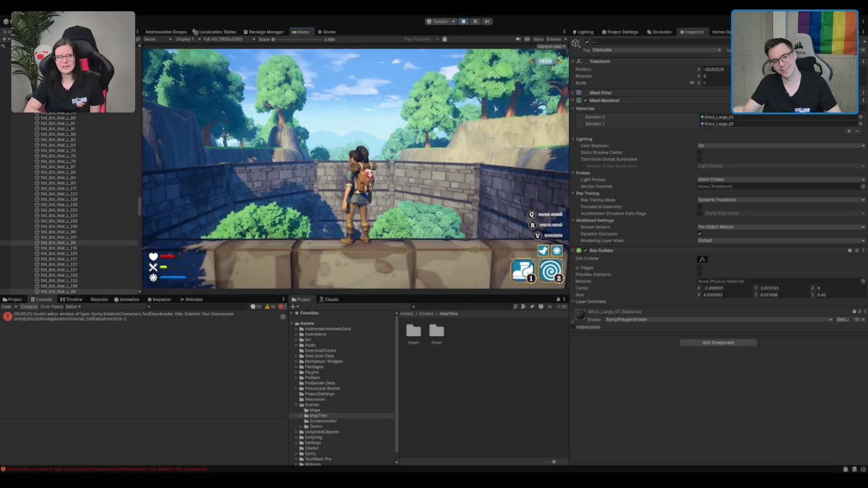
key(d)
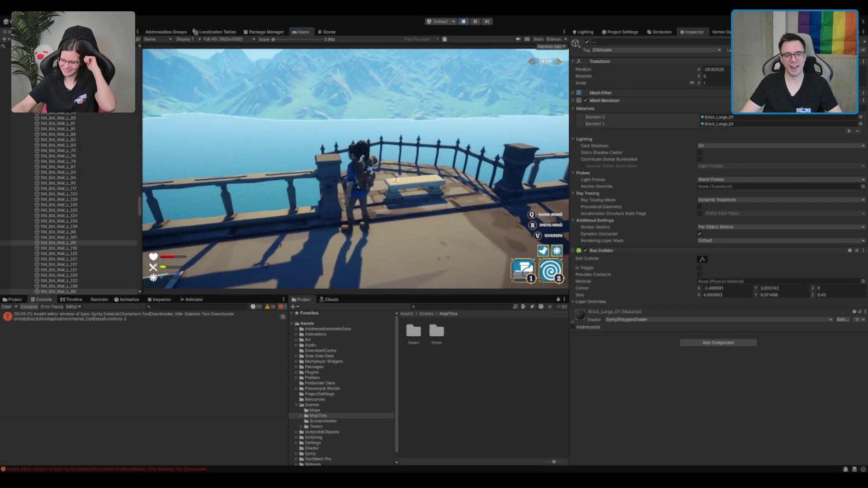
- Maximize the Game view at 1.7x scale and open the creator's letter
double_click(303, 32)
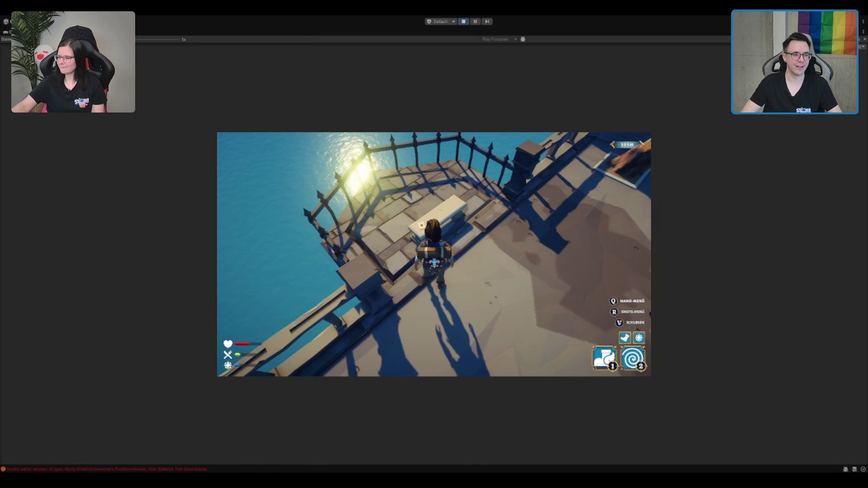
drag(137, 40, 144, 41)
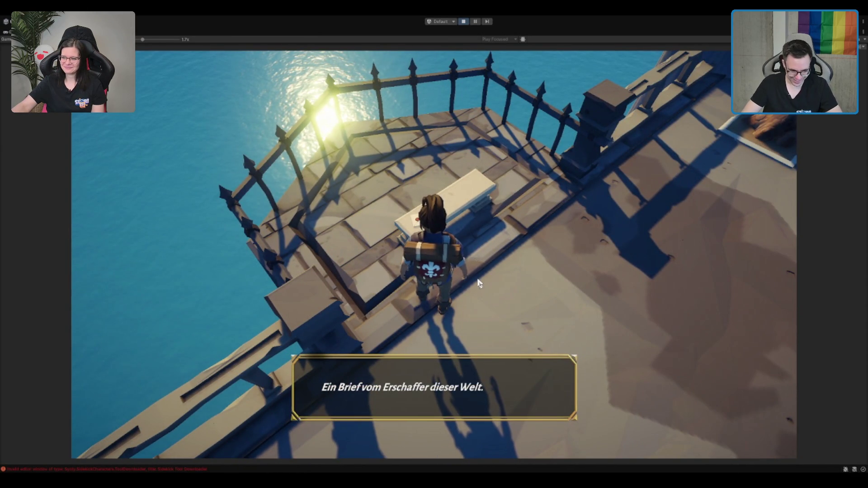
key(space)
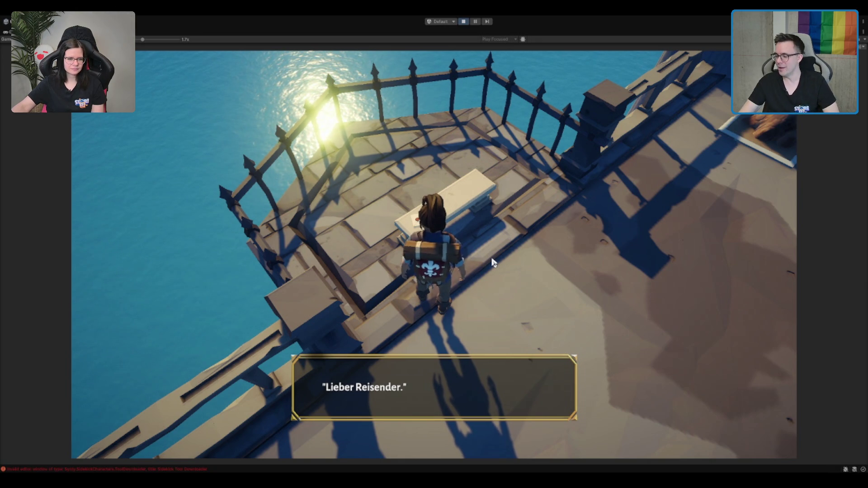
- Read through every line of the letter and continue into the dungeon
click(455, 226)
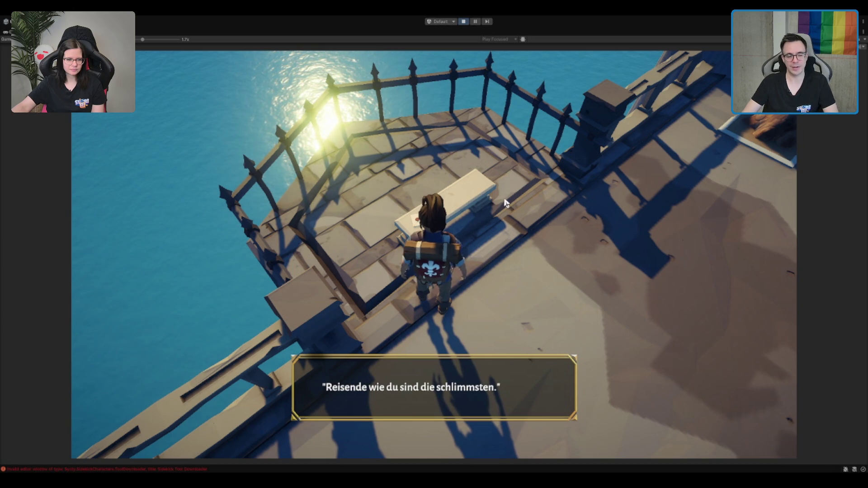
click(451, 220)
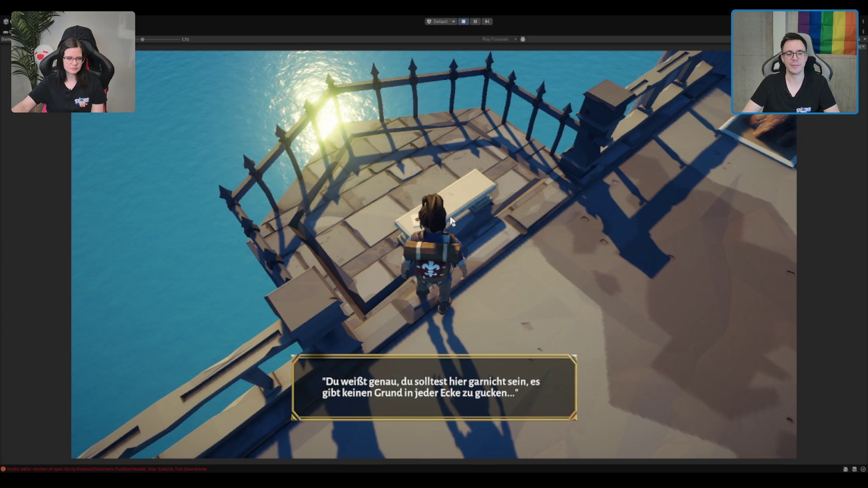
click(455, 182)
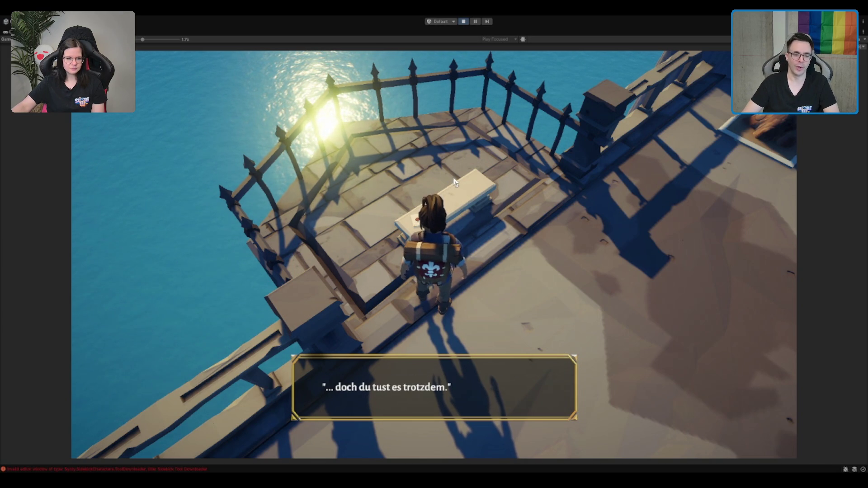
click(505, 174)
click(505, 174)
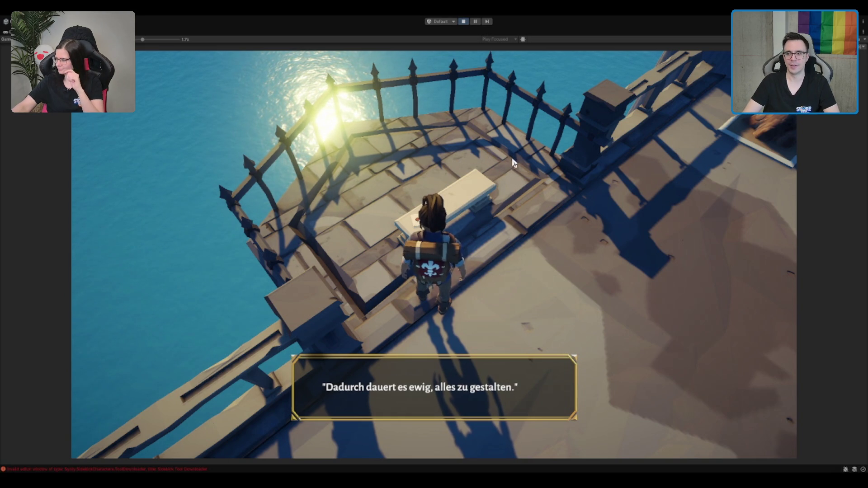
click(638, 257)
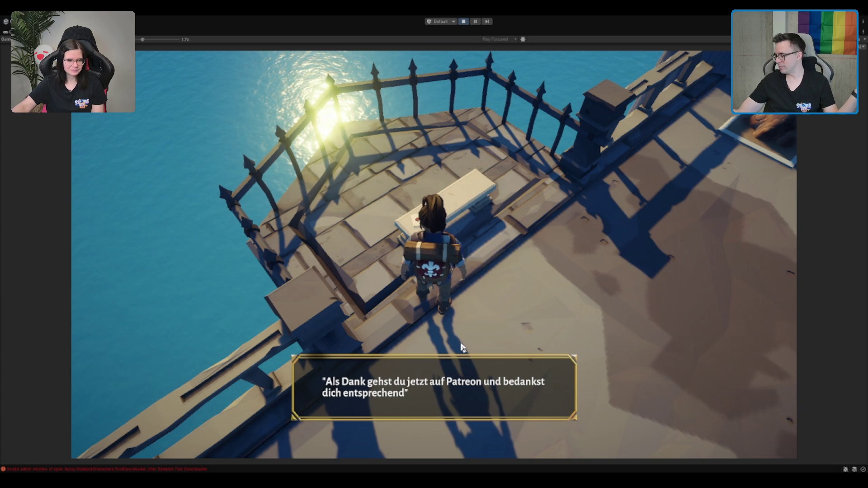
click(494, 369)
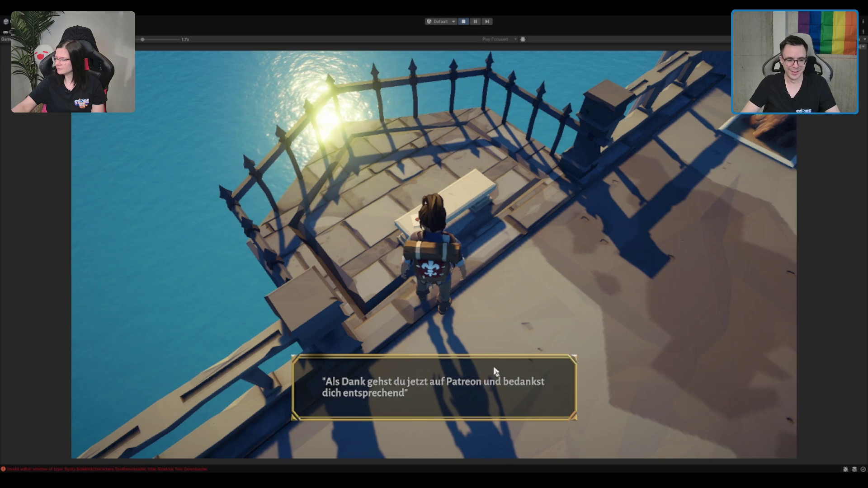
click(538, 265)
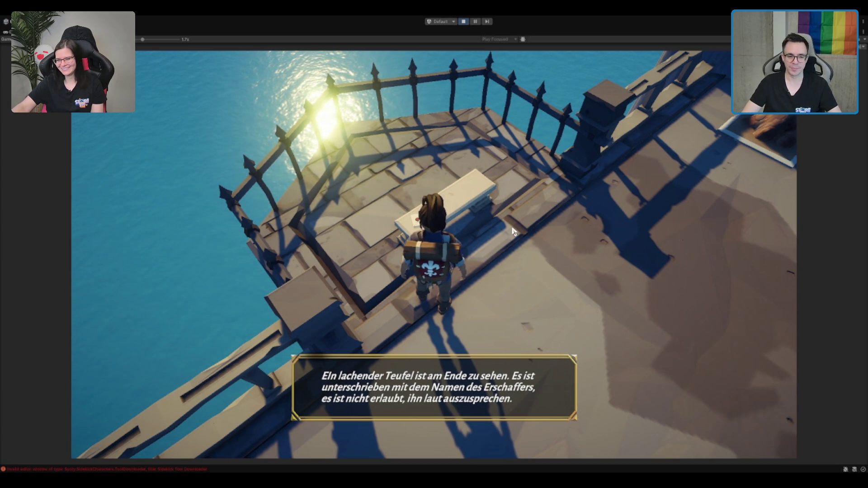
click(480, 247)
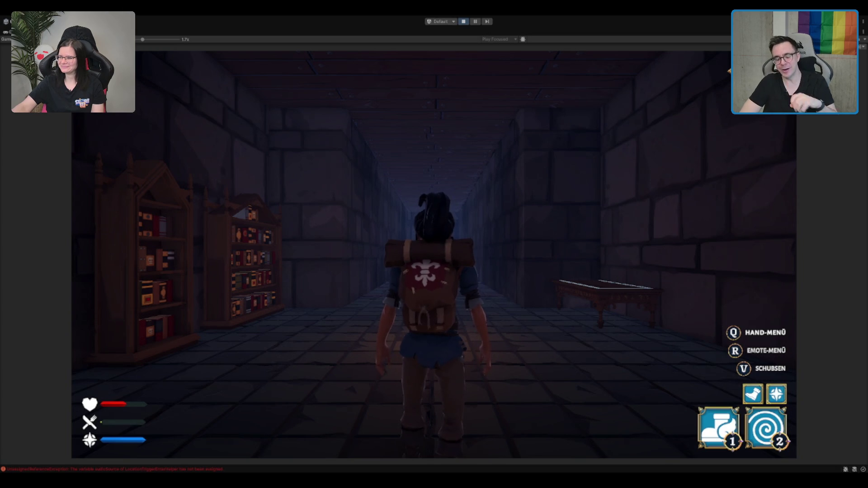
- Walk the character down the corridor past the candelabra and bookshelves toward the portal
key(w)
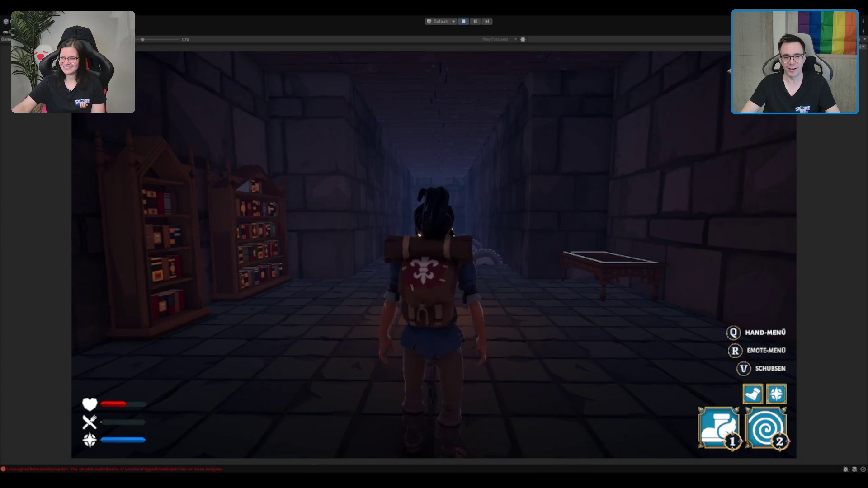
key(w)
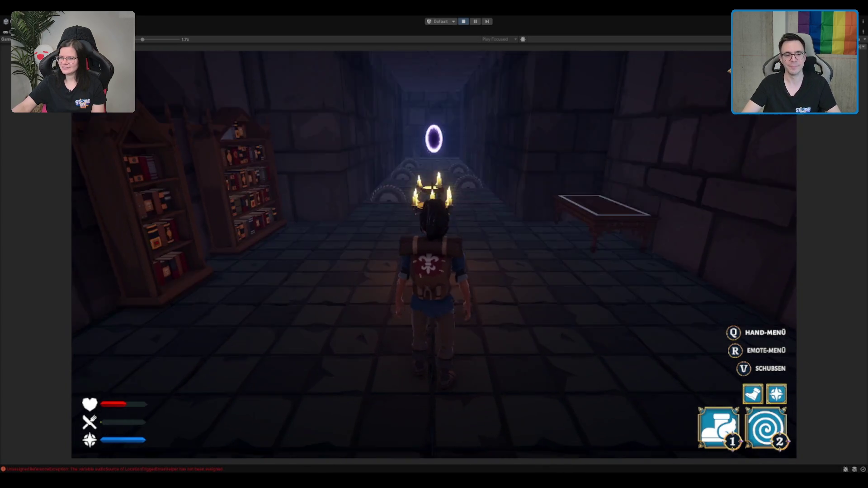
key(w)
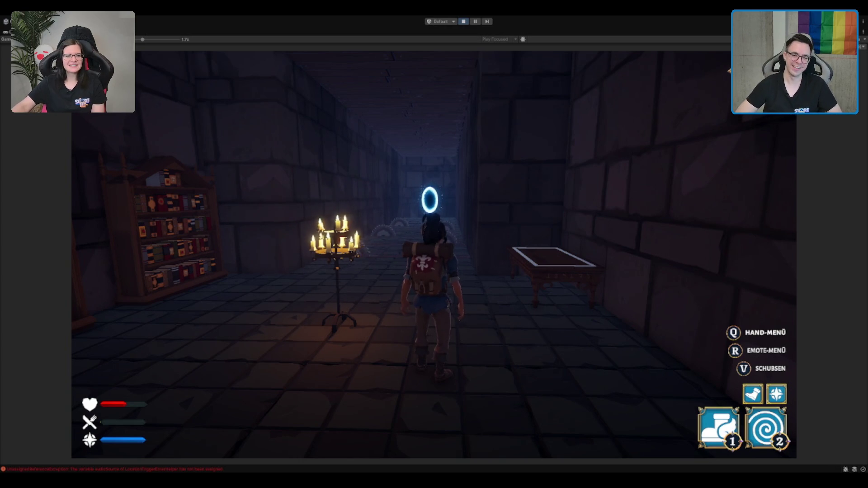
key(a)
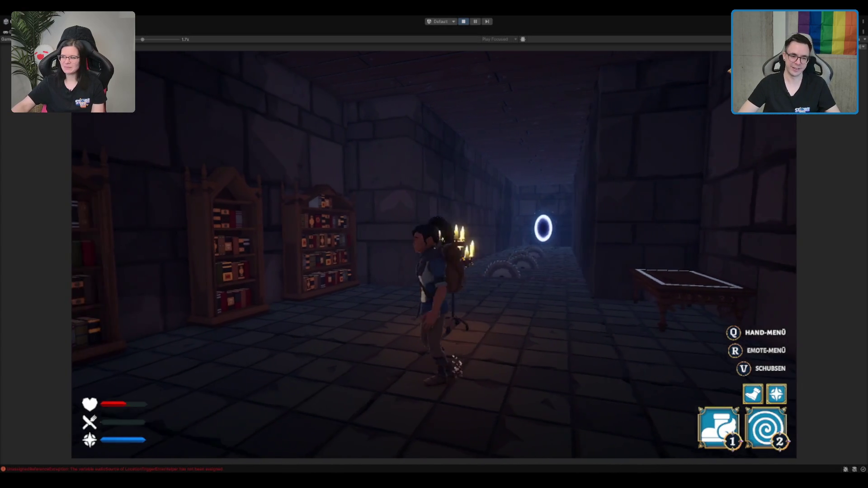
key(d)
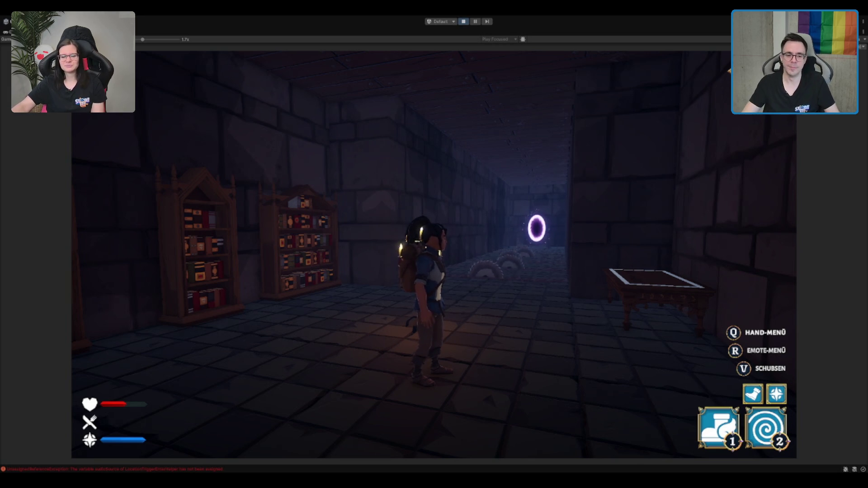
key(w)
key(w)
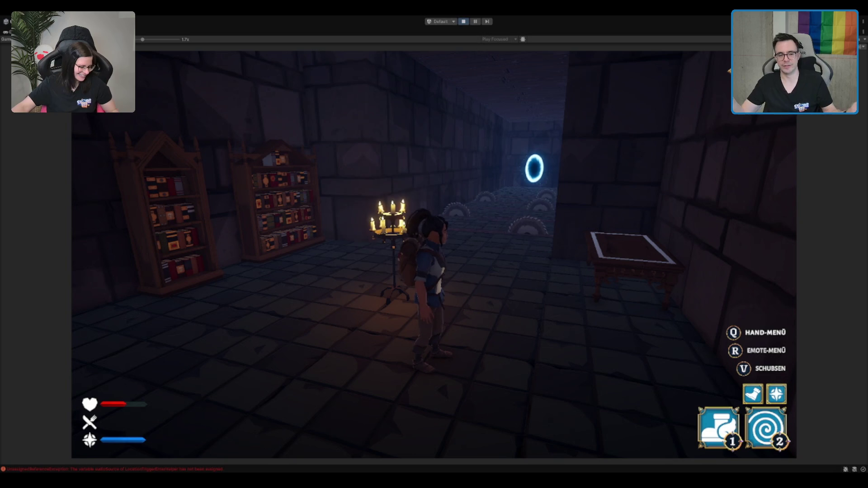
key(s)
key(s)
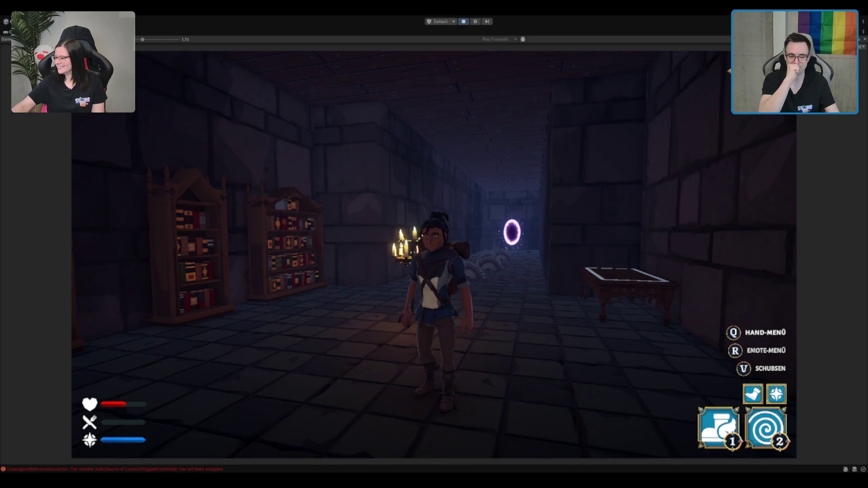
key(w)
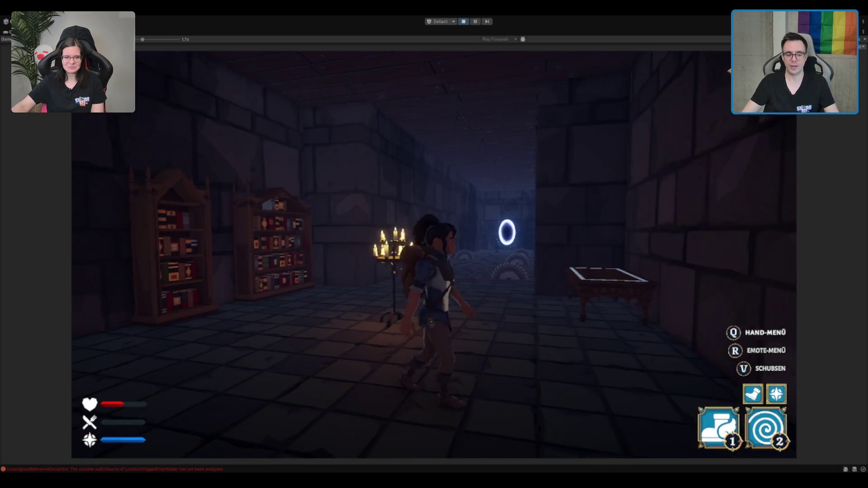
key(a)
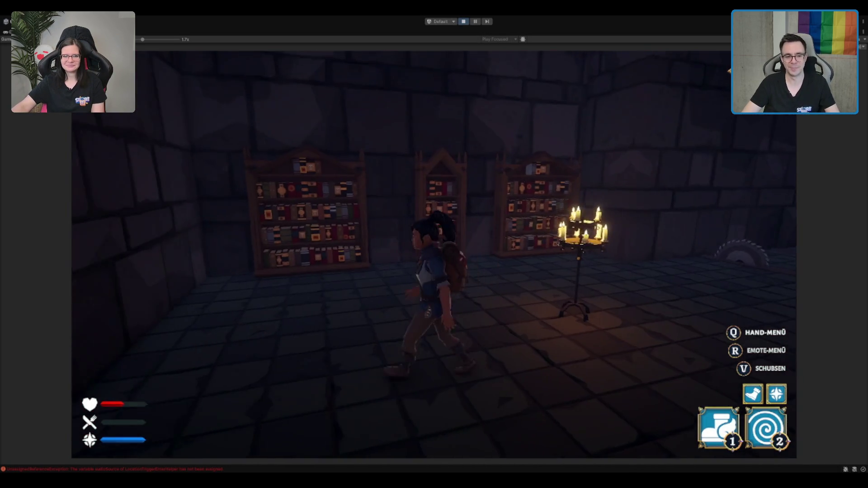
key(d)
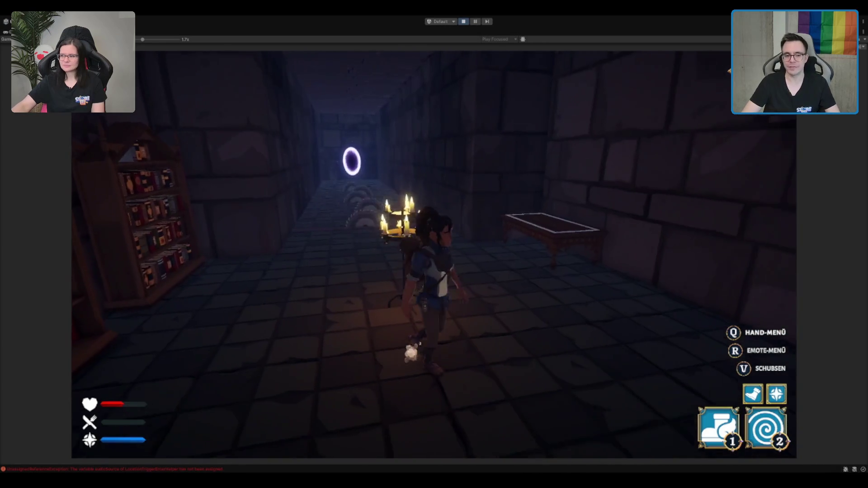
key(w)
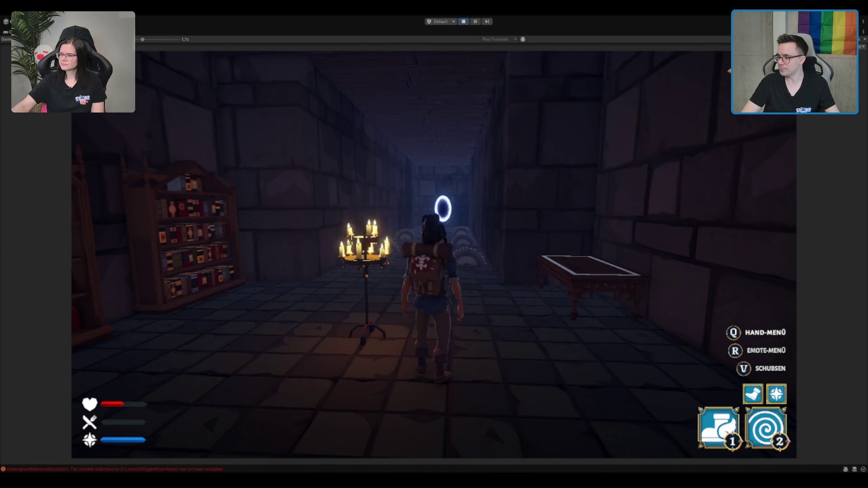
key(d)
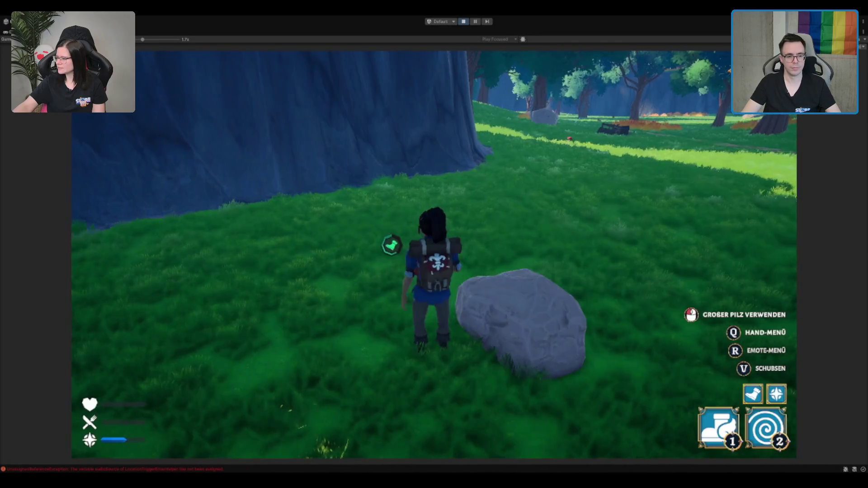
- Run across the meadow toward the forest, try the Q hand menu wheel, then stop Play mode
key(w)
key(w)
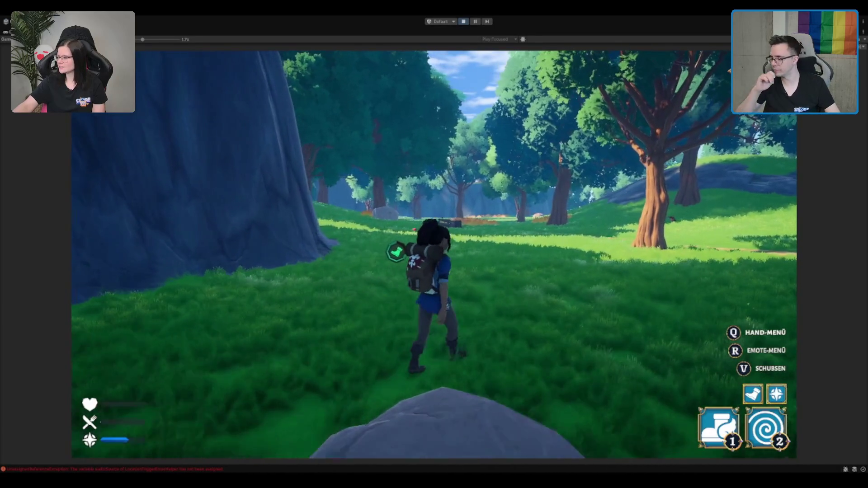
key(w)
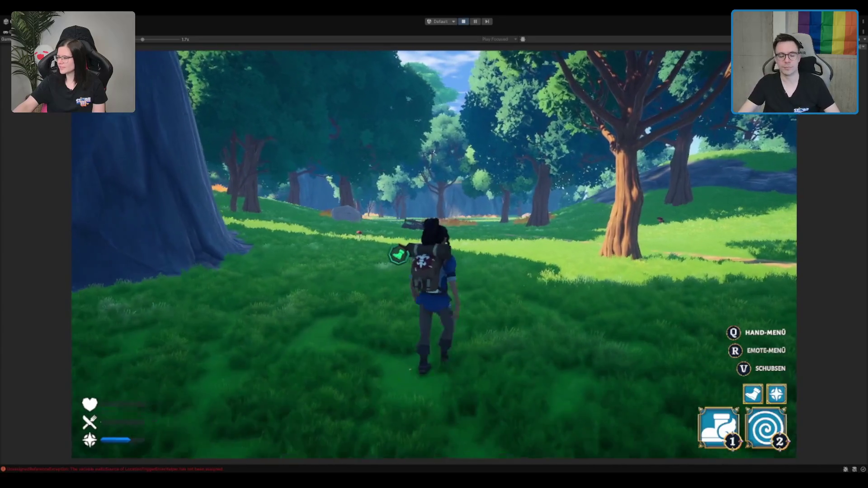
key(w)
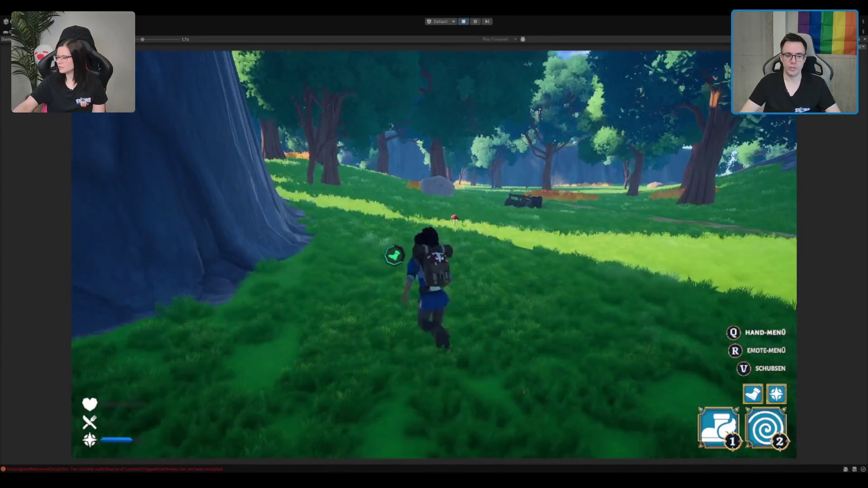
key(q)
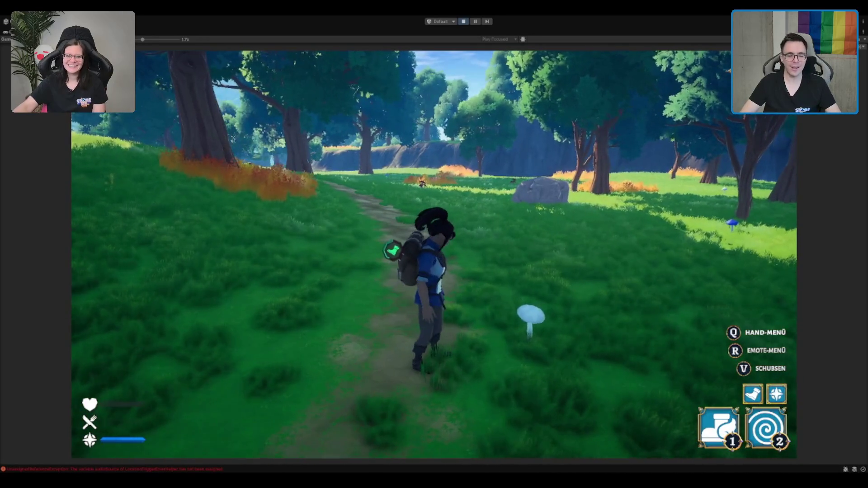
click(462, 22)
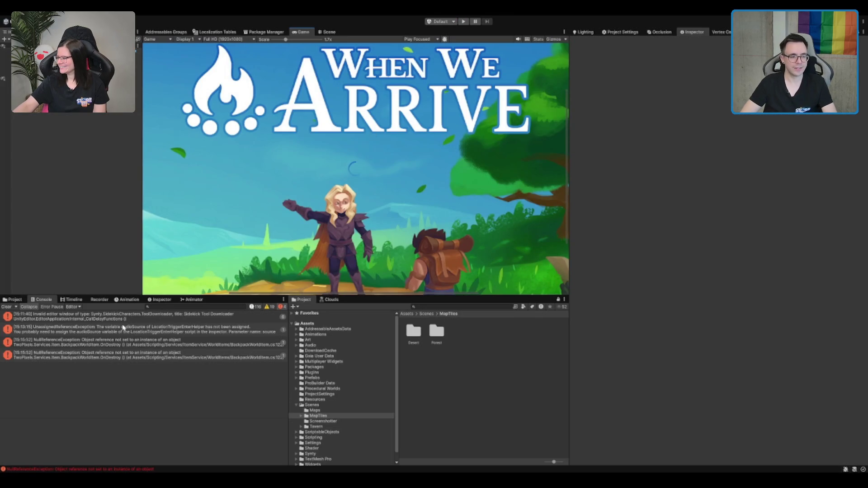
- Clear the Console errors and browse the Prefabs folder's Forest BiomePrefabs
click(7, 306)
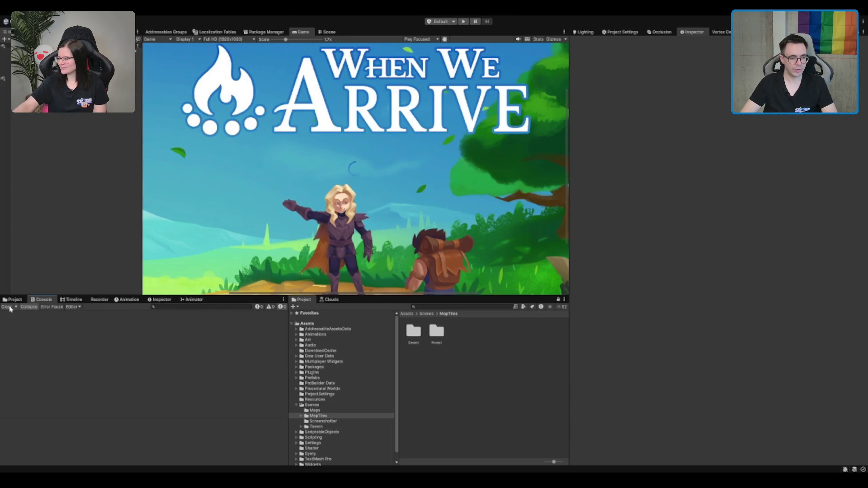
double_click(319, 405)
click(335, 378)
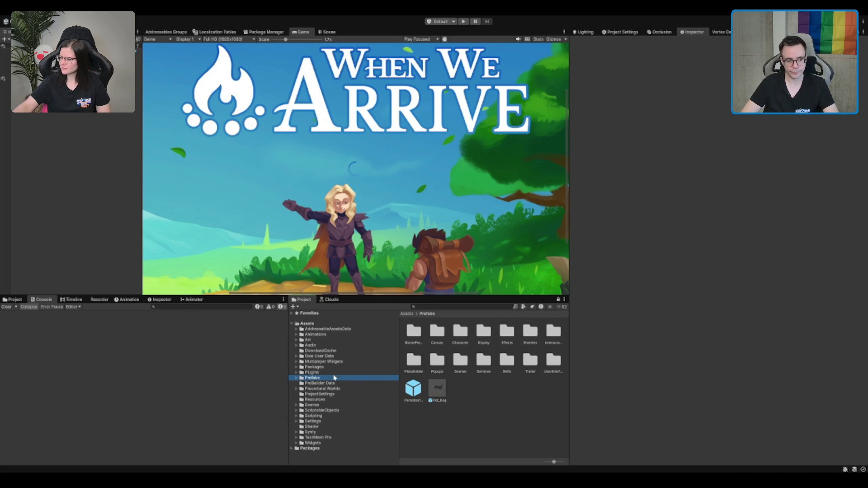
key(Right)
key(Down)
key(Down)
key(Down)
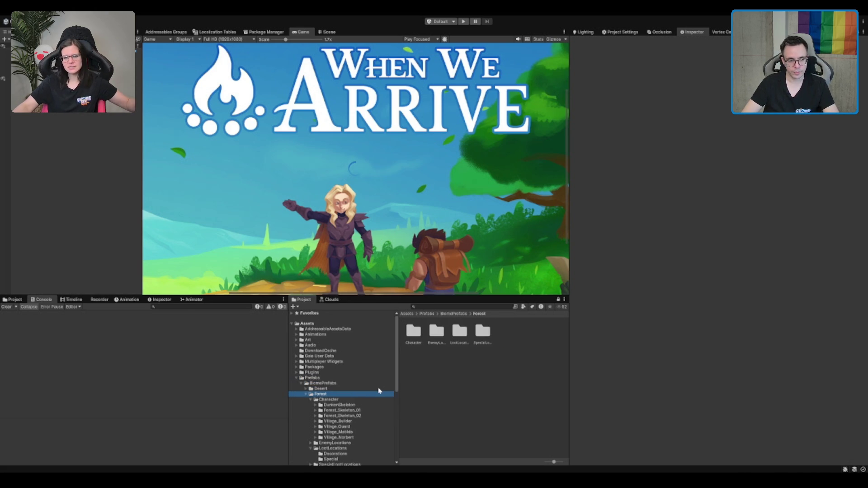
key(Left)
key(Down)
key(Up)
key(Right)
key(Down)
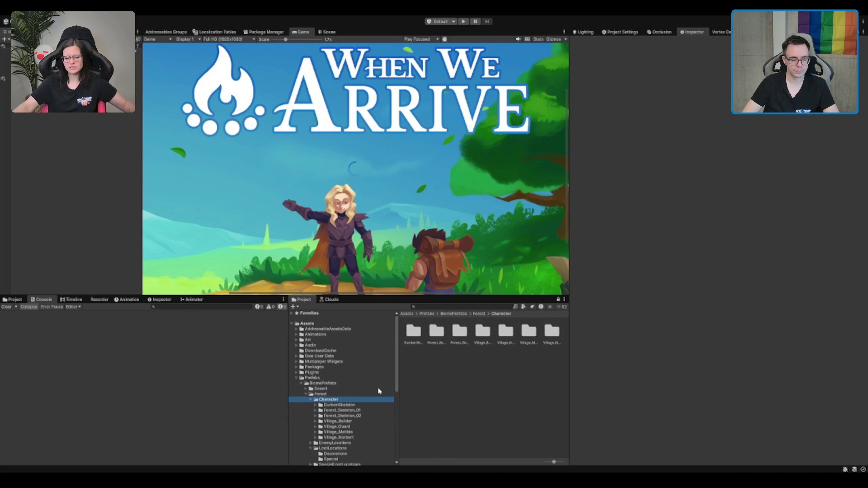
key(Down)
key(Down)
key(Up)
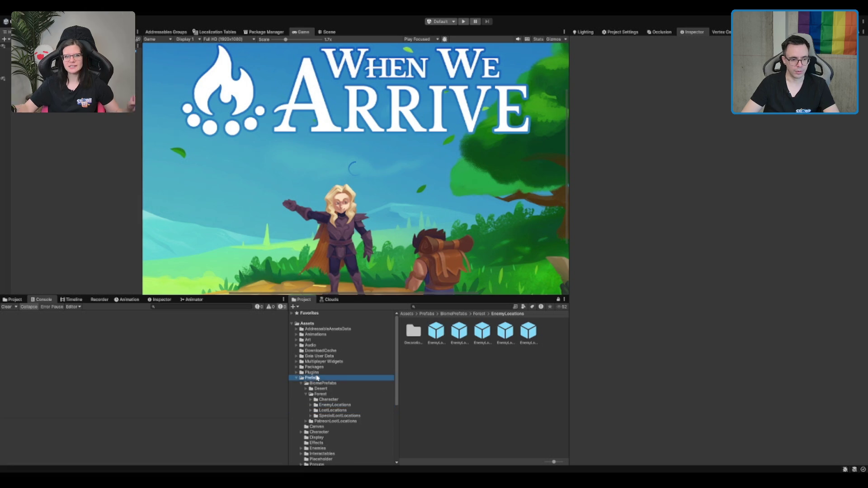
click(311, 378)
- Open ScriptableObjects > Biomes > Forest and inspect MapBiomeData_Forest
key(Left)
key(Down)
key(Down)
click(342, 410)
key(Right)
key(Down)
click(340, 421)
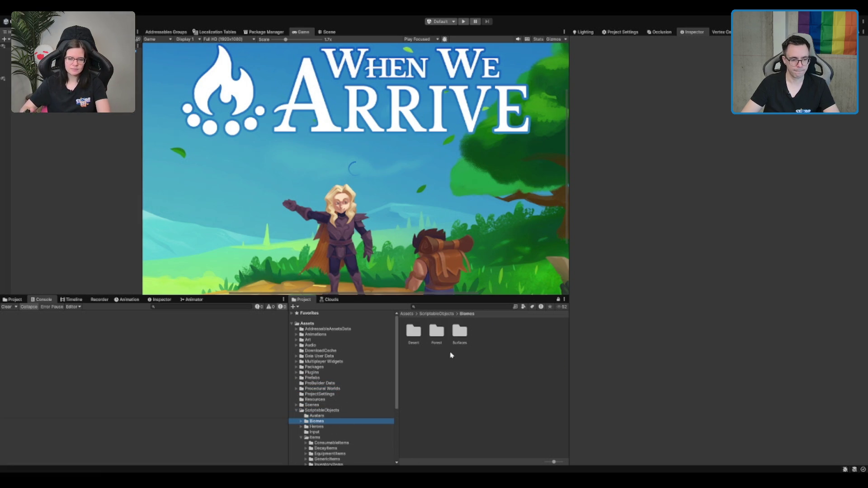
double_click(436, 334)
click(439, 334)
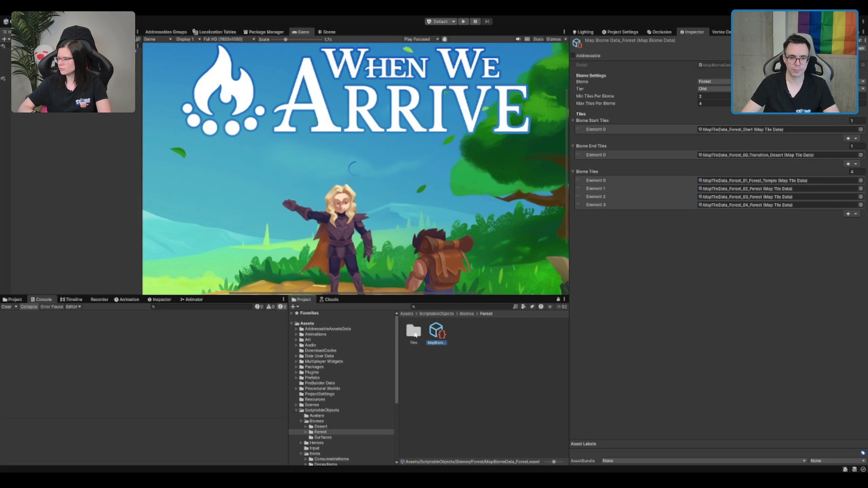
click(406, 332)
click(436, 332)
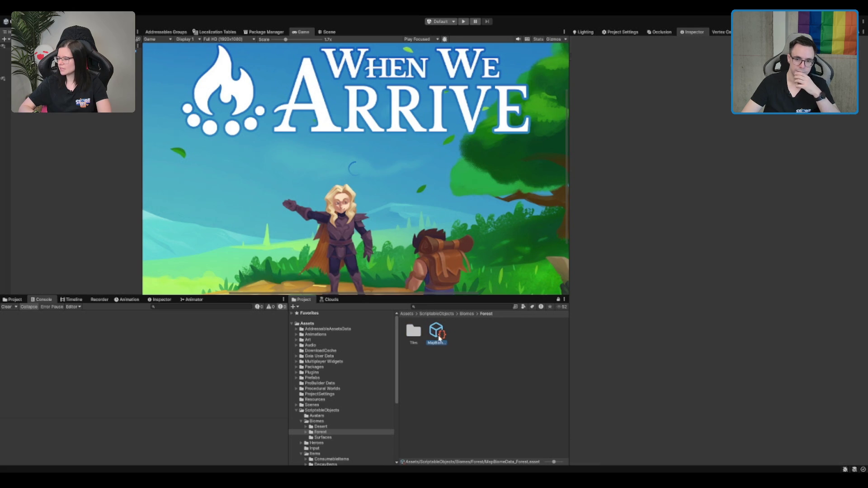
- Open the Forest Tiles folder and select the Forest_Bridge tile data
double_click(412, 336)
click(440, 335)
key(Right)
key(Right)
key(Right)
key(Right)
key(Right)
key(Right)
key(Left)
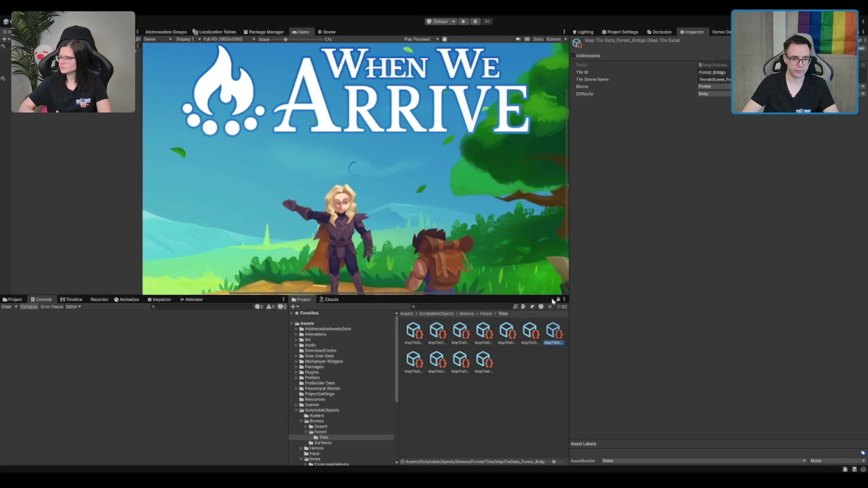
- Open a second Project tab and select MapBiomeData_Forest to show its Biome Tiles
click(12, 300)
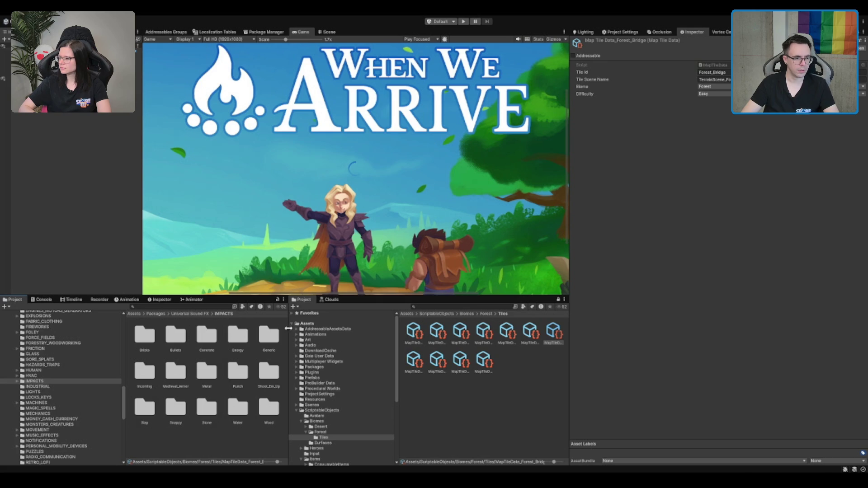
click(556, 333)
click(176, 372)
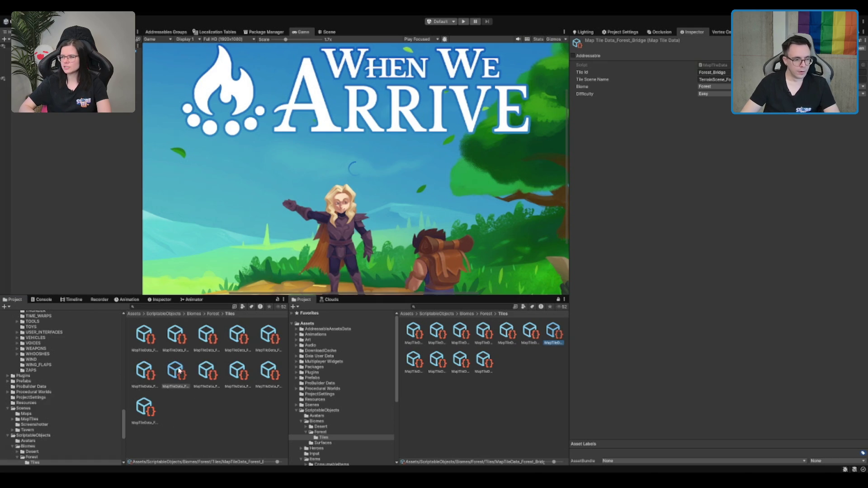
click(213, 314)
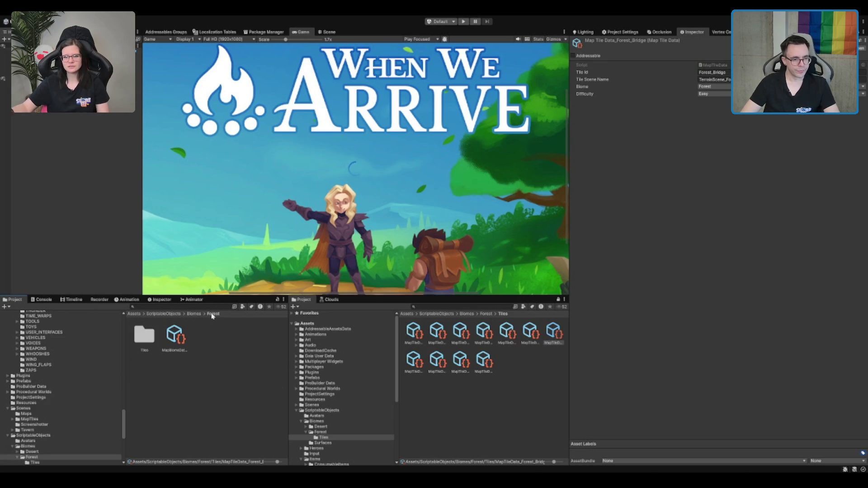
click(183, 340)
- Drop Forest_Bridge into Biome Tiles Element 0, then play the game maximized
mouse_move(556, 336)
mouse_down()
mouse_move(701, 188)
mouse_move(769, 180)
mouse_up()
click(553, 334)
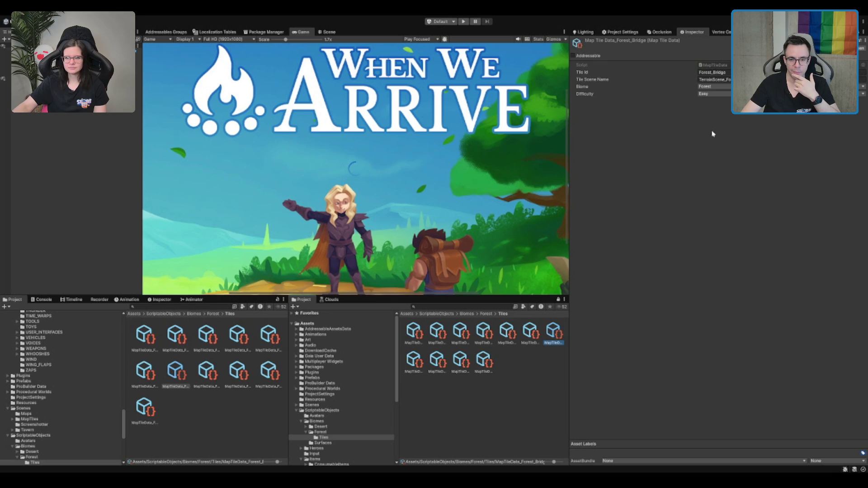
click(464, 21)
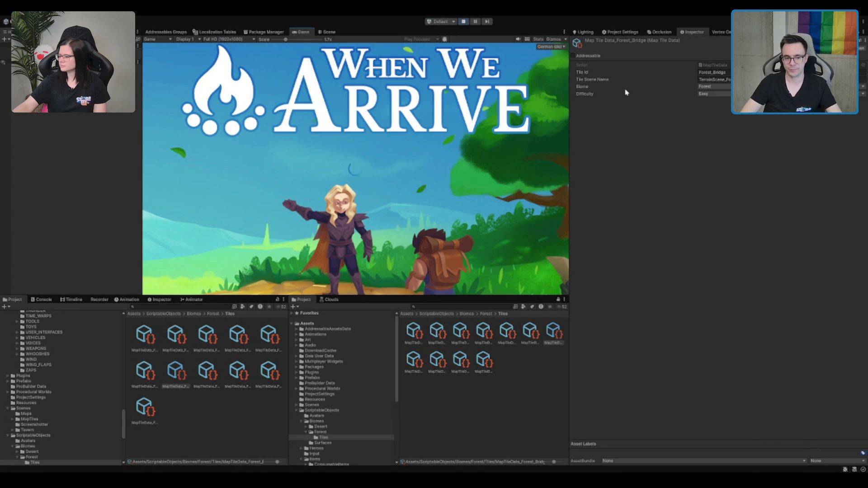
double_click(303, 33)
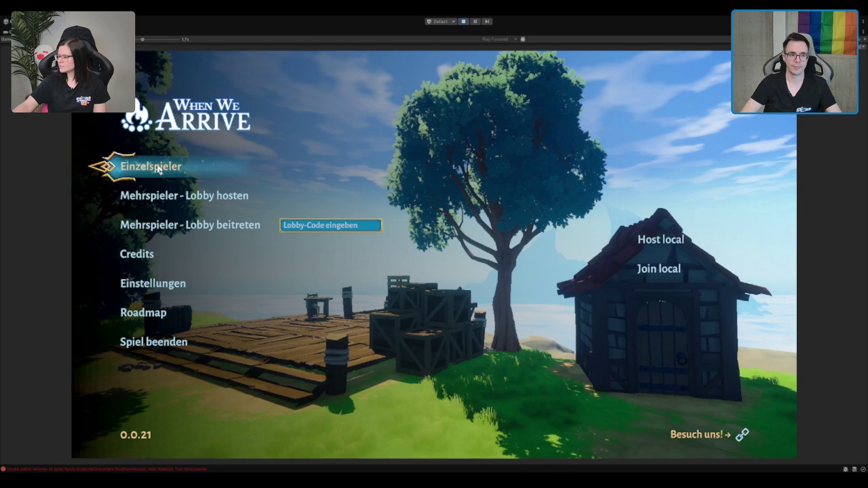
- Start Einzelspieler and run the character out of the house into the green portal
key(Return)
key(w)
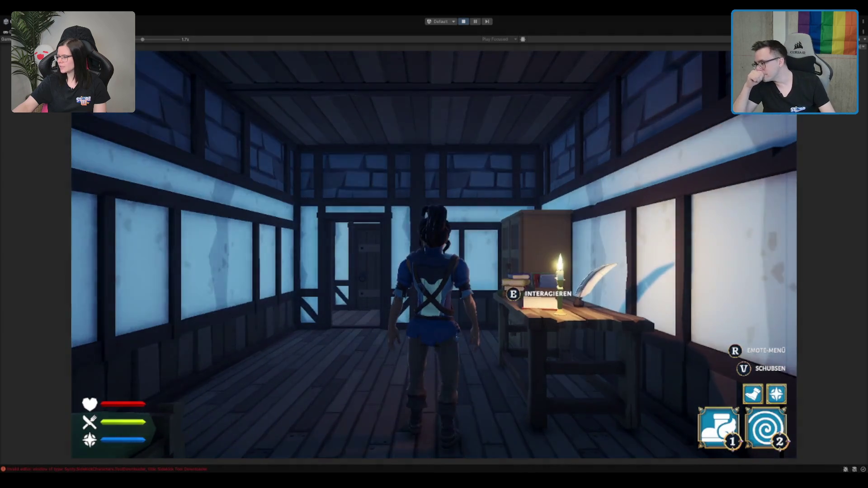
key(a)
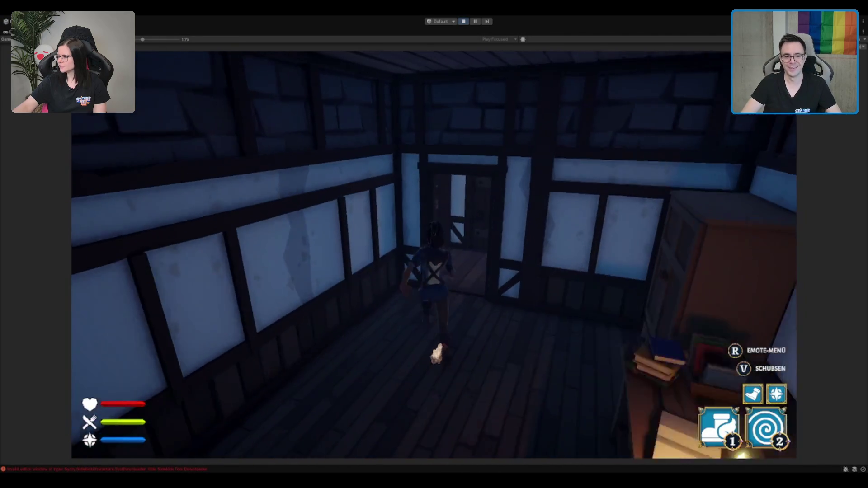
key(w)
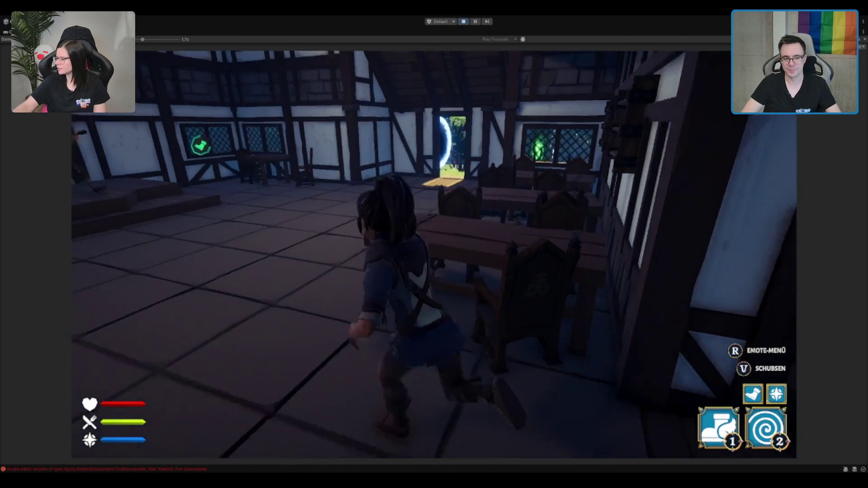
key(w)
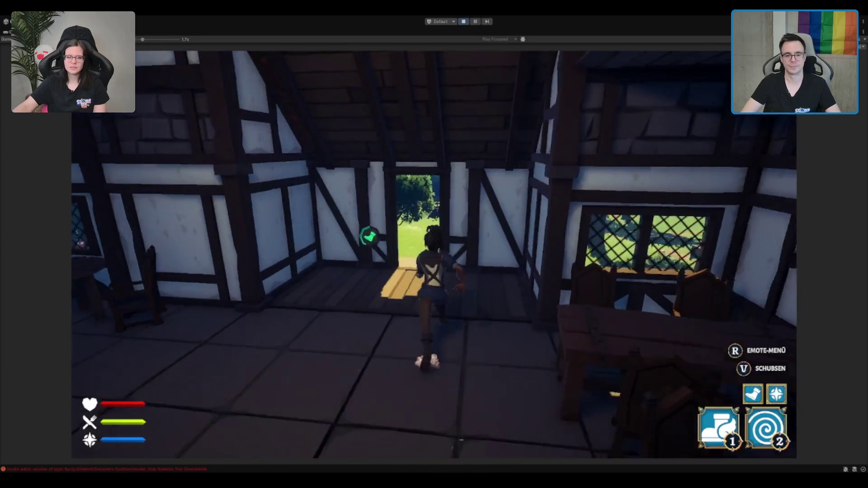
key(w)
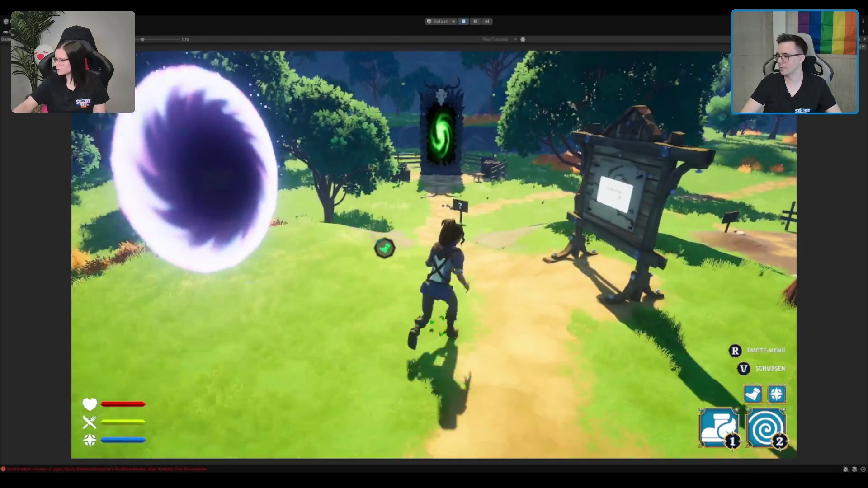
key(w)
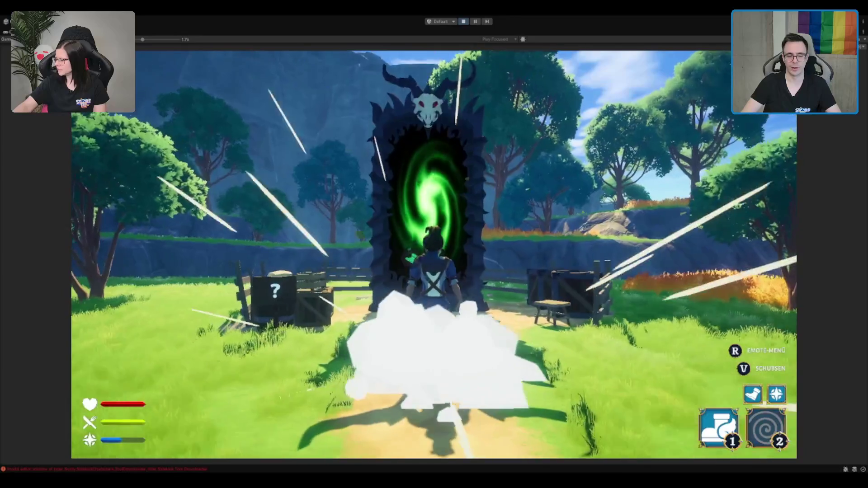
key(w)
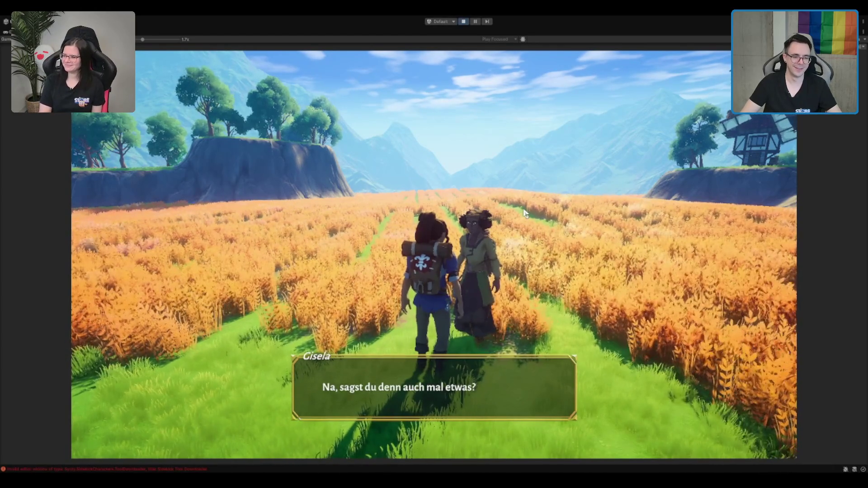
- Click through the villager's remaining dialogue lines and resume walking along the farm path
click(524, 212)
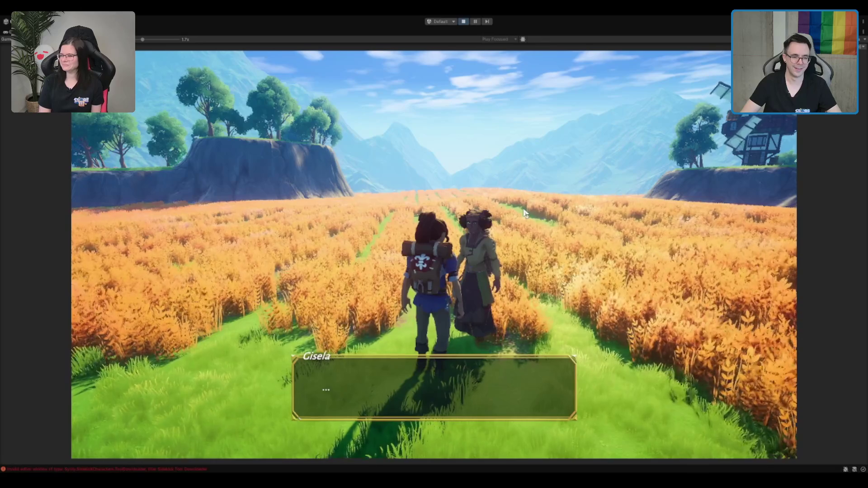
click(524, 213)
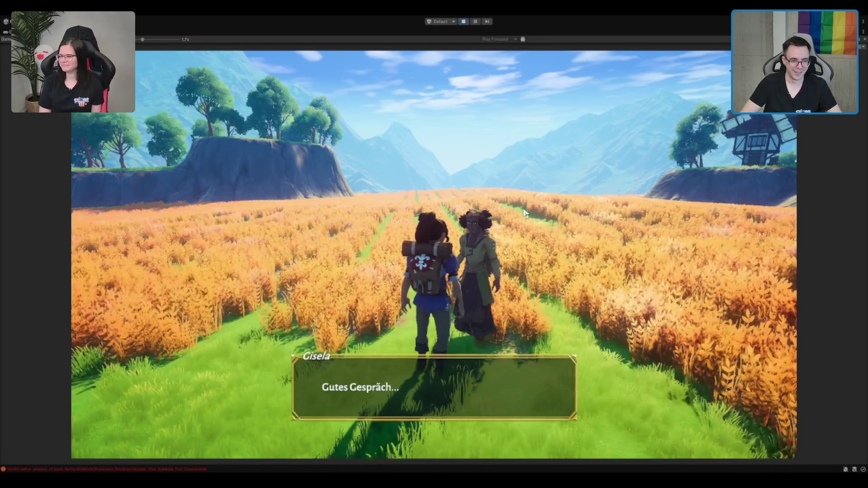
click(524, 212)
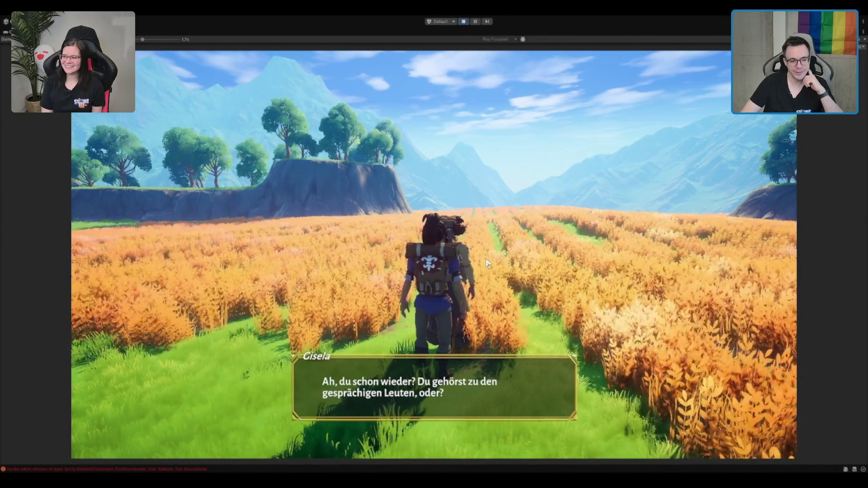
click(495, 235)
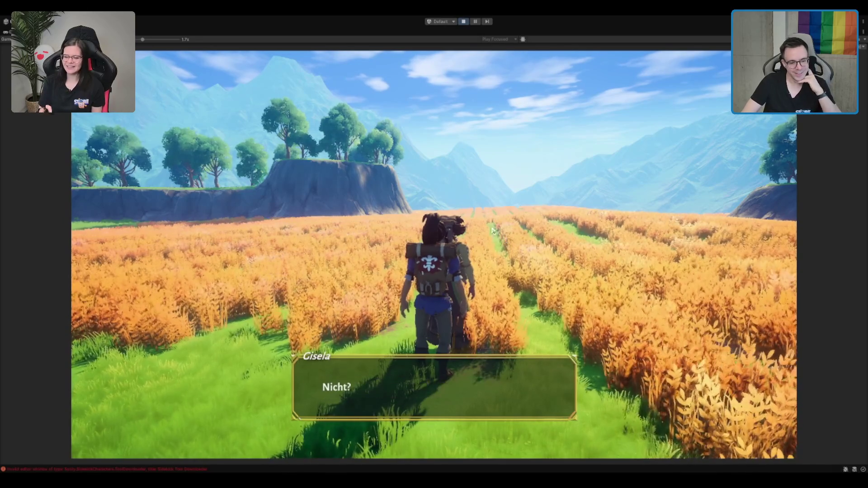
click(481, 232)
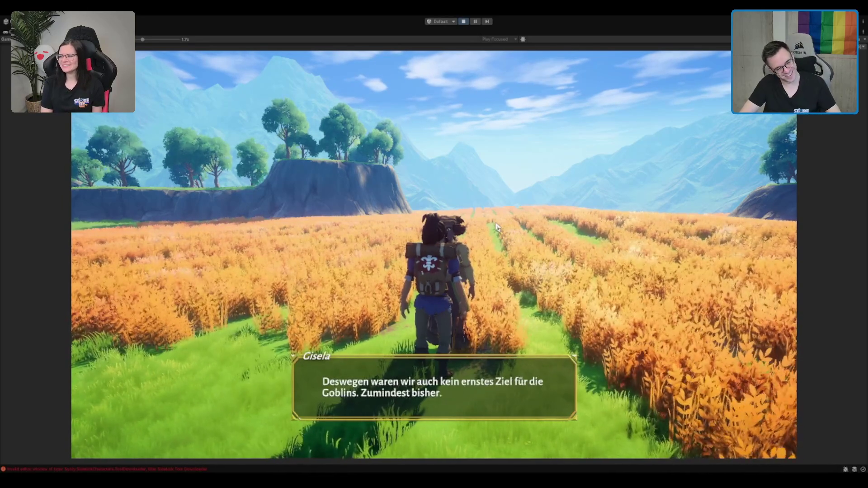
click(511, 221)
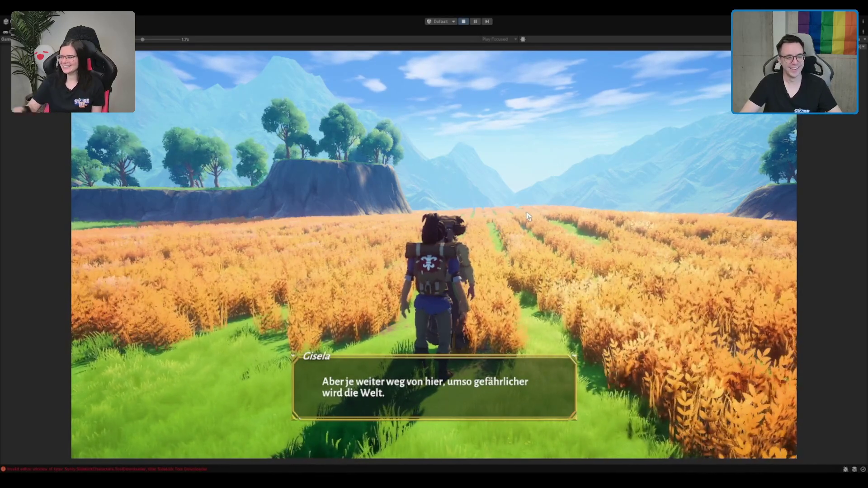
click(528, 217)
key(w)
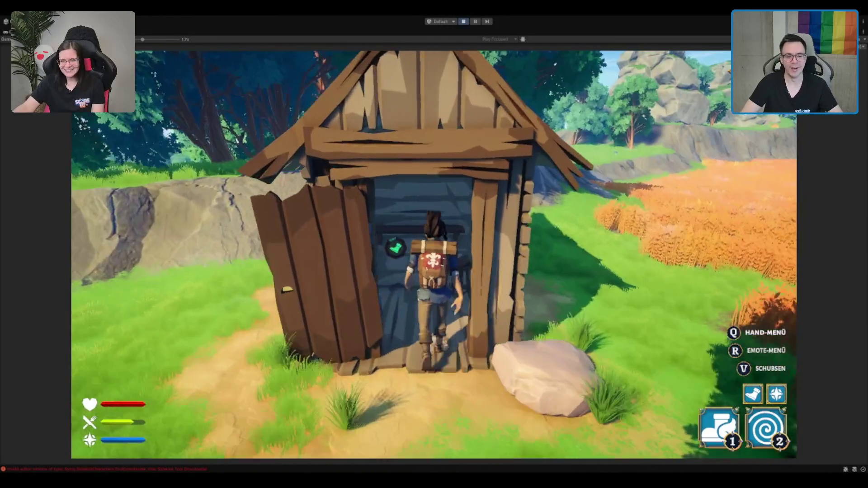
- Bring up the hut chest's loot, showing bracelets and other items beside the backpack
key(Escape)
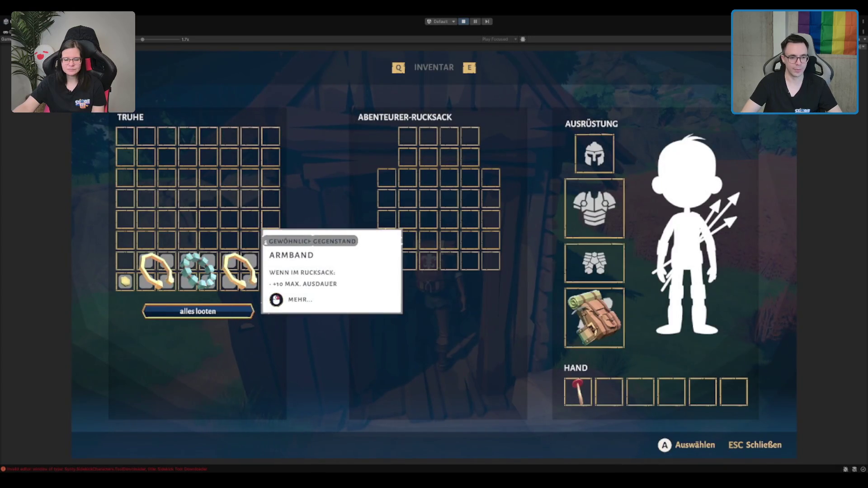
- Move an Armband bracelet from the chest into the backpack and close the inventory
drag(243, 270, 407, 256)
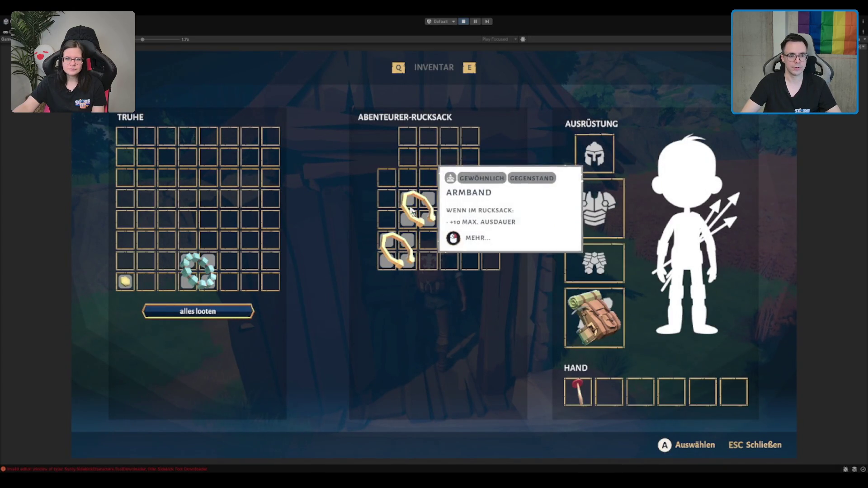
key(Escape)
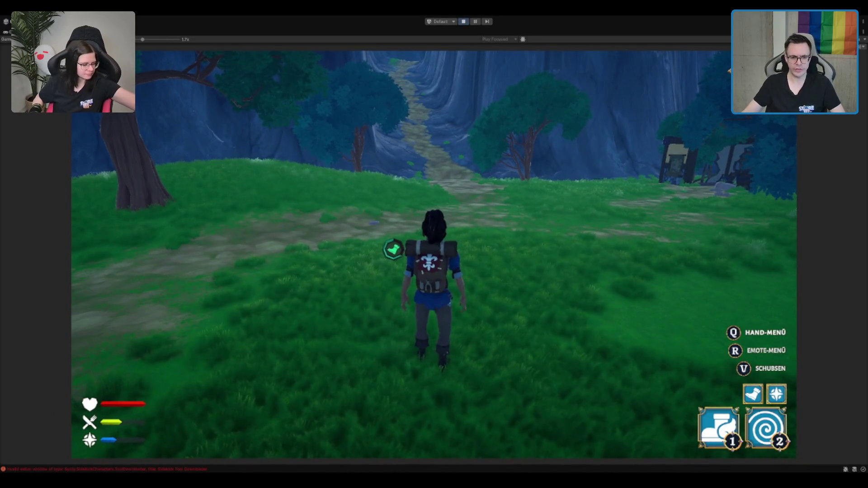
- Try casting a spell with key 1, then keep the character walking forward
key(1)
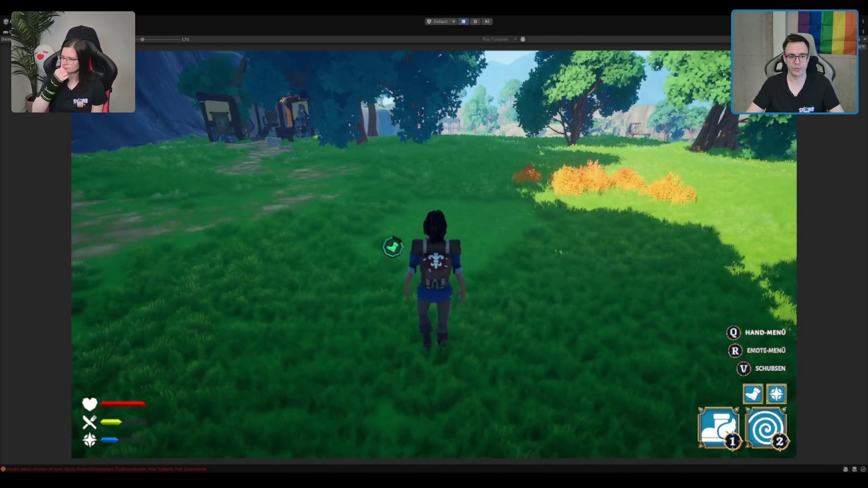
key(w)
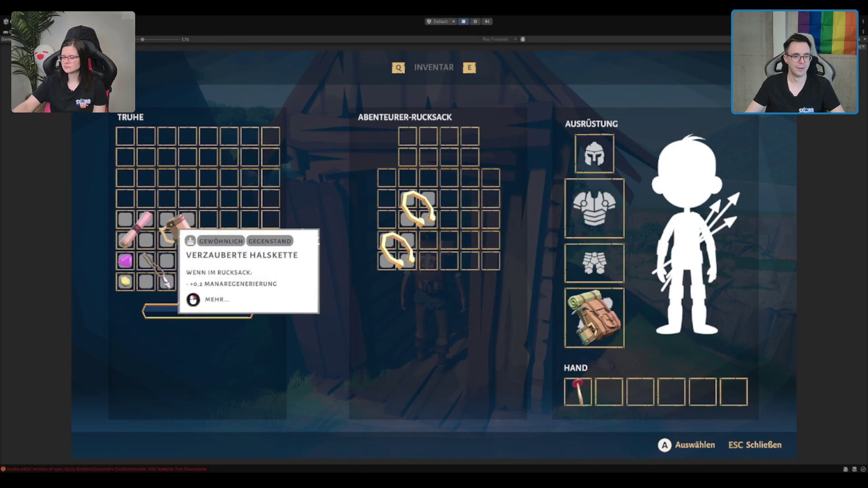
- Drop the carried arrow into the backpack and walk back from the cave fireplace
click(420, 171)
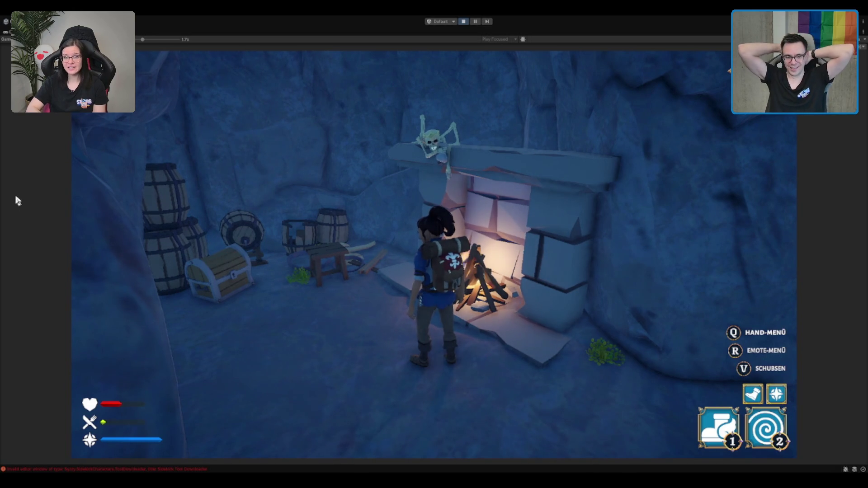
key(s)
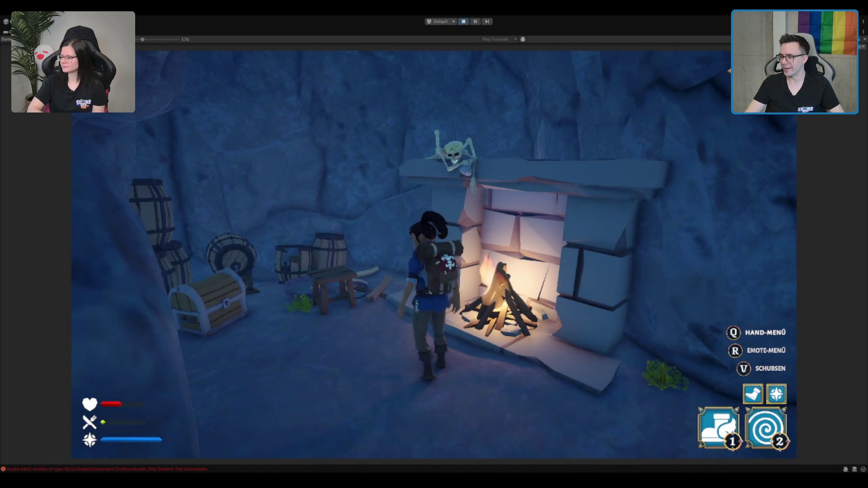
- Move the Leere Weinflasche from the cave chest into the second Hand slot, then close the inventory
key(e)
click(435, 259)
mouse_move(142, 279)
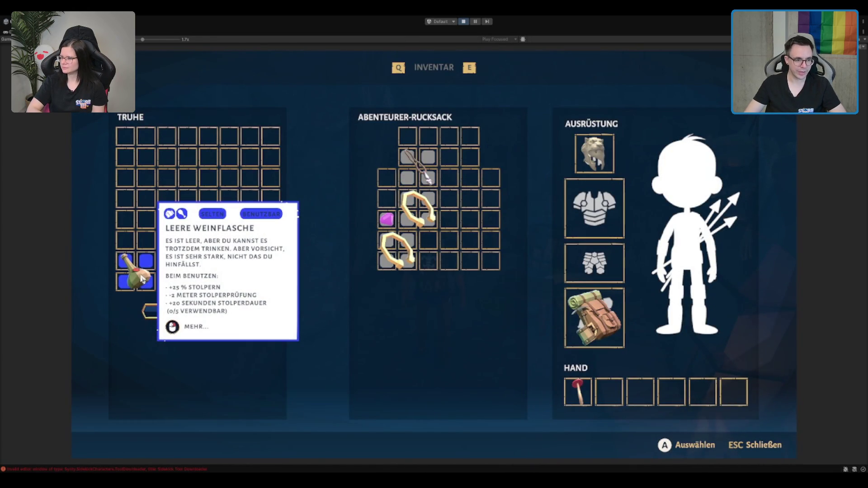
mouse_move(143, 279)
mouse_down()
mouse_move(522, 258)
mouse_move(480, 250)
mouse_move(632, 389)
mouse_move(617, 403)
mouse_up()
mouse_move(617, 402)
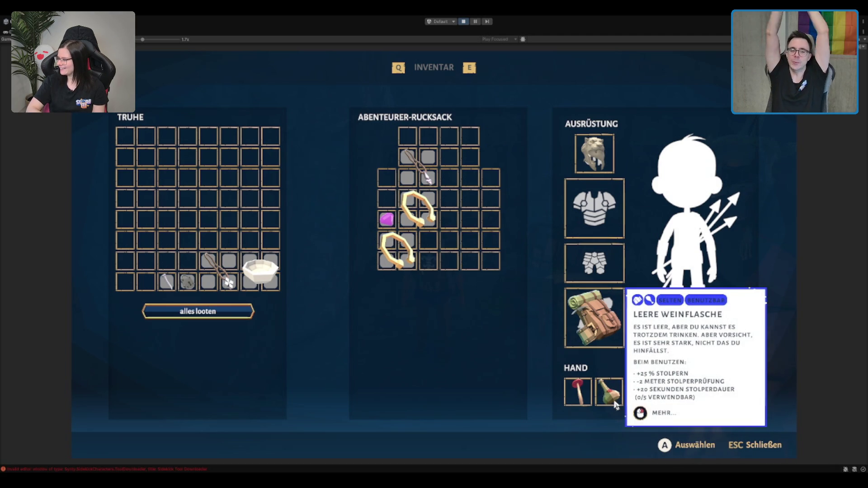
key(Escape)
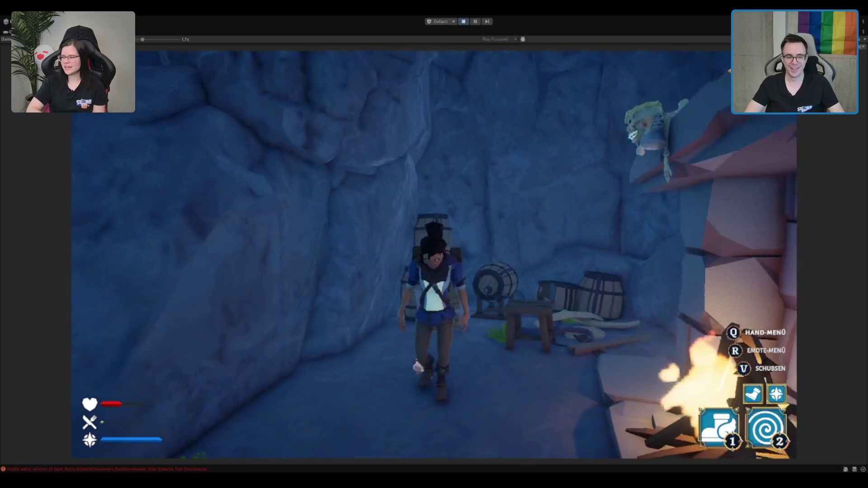
- Walk the character back and forth beside the lit cave fireplace until it faces the camera
key(w)
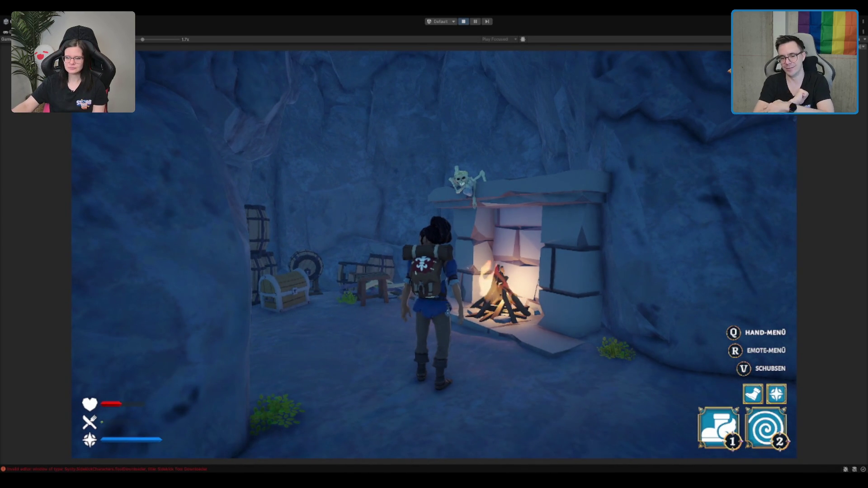
key(w)
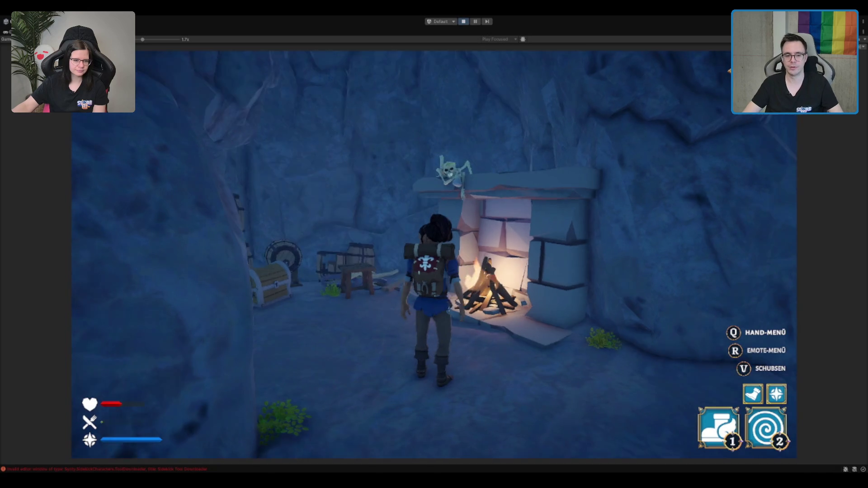
key(a)
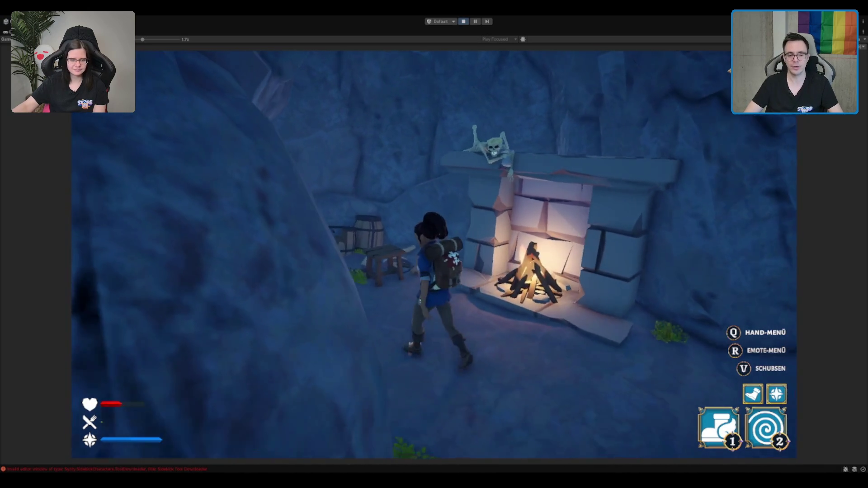
key(s)
key(w)
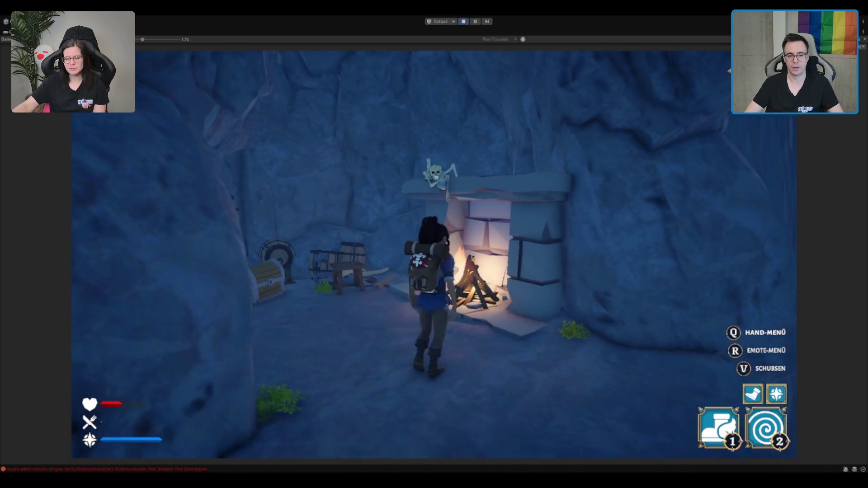
key(a)
key(w)
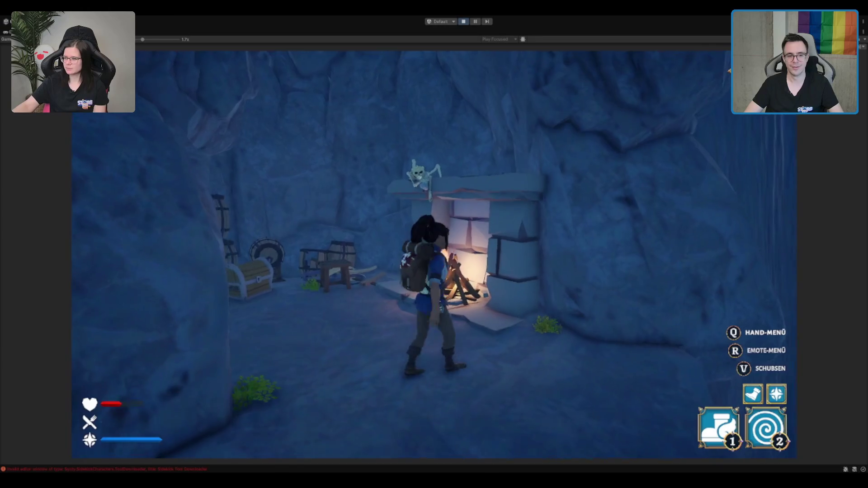
key(s)
key(w)
key(a)
key(w)
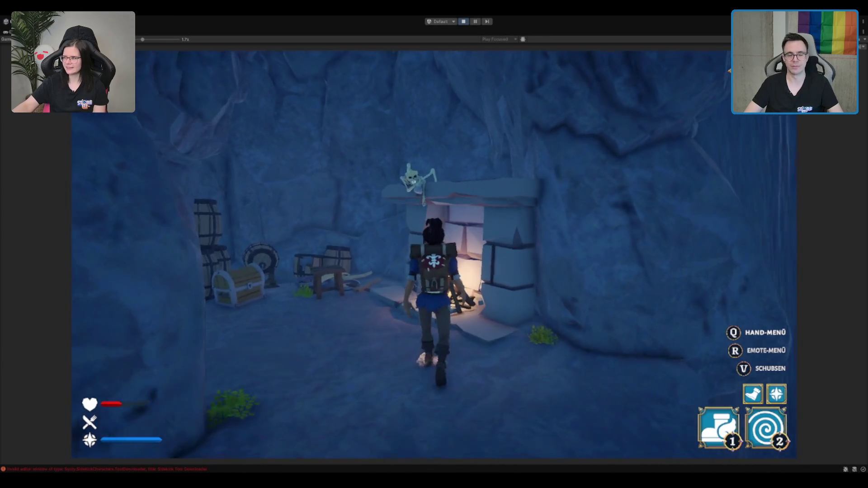
key(s)
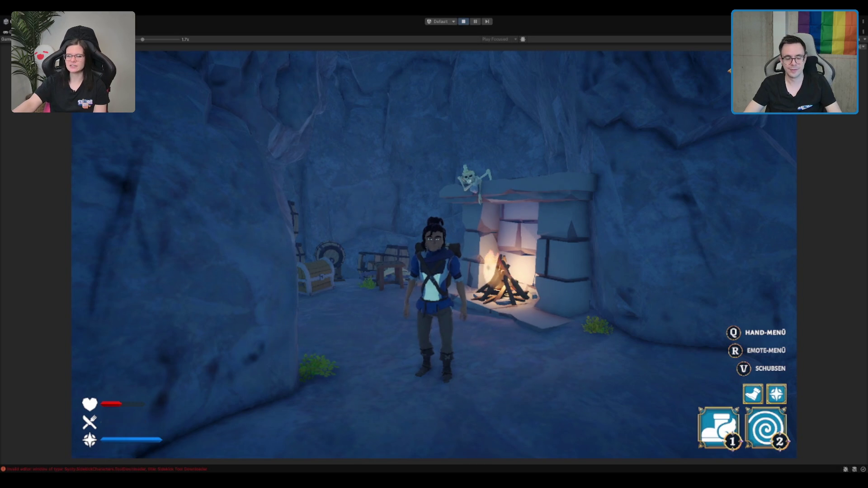
key(w)
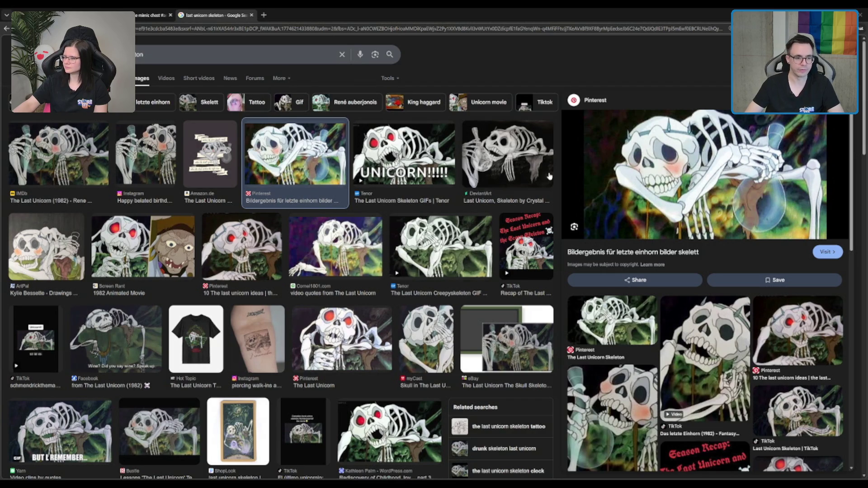
- Preview the Facebook skeleton still captioned 'Wine? Did you say wine? Speak up.'
scroll(183, 251, down, 2)
click(154, 249)
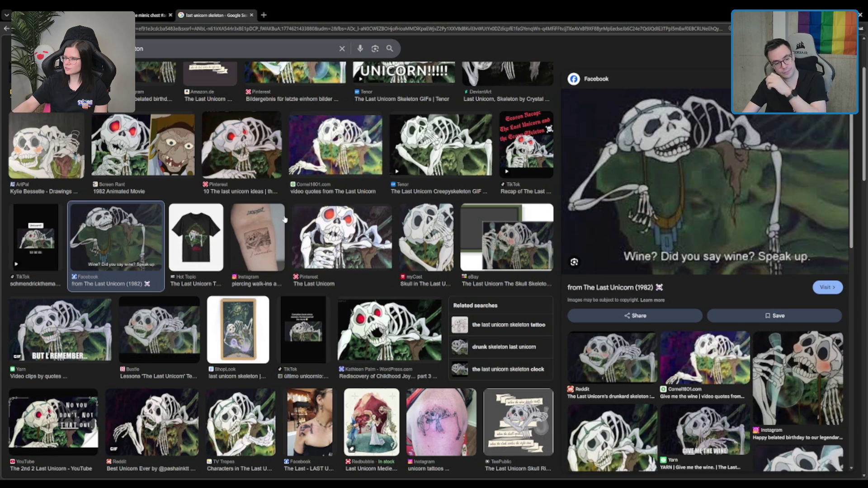
- Preview the Bustle article's image in the 'last unicorn skeleton' results
click(163, 336)
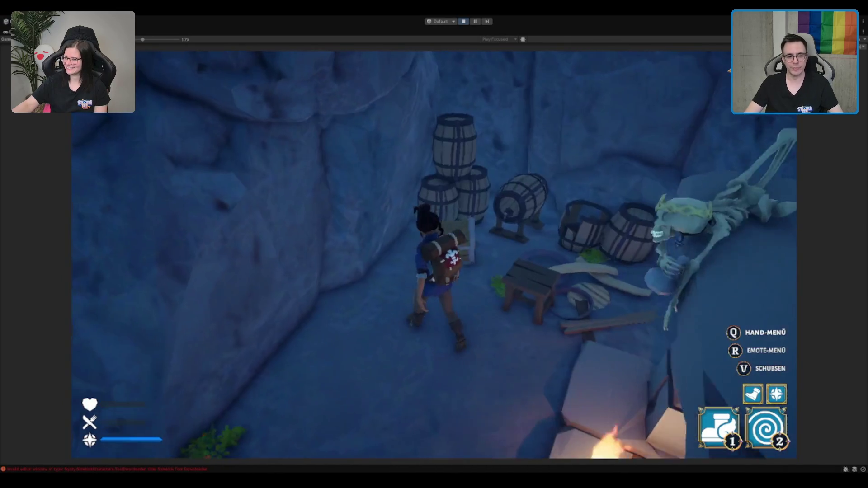
- Look over the items in the chest and backpack inventory, then close it
key(e)
mouse_move(226, 275)
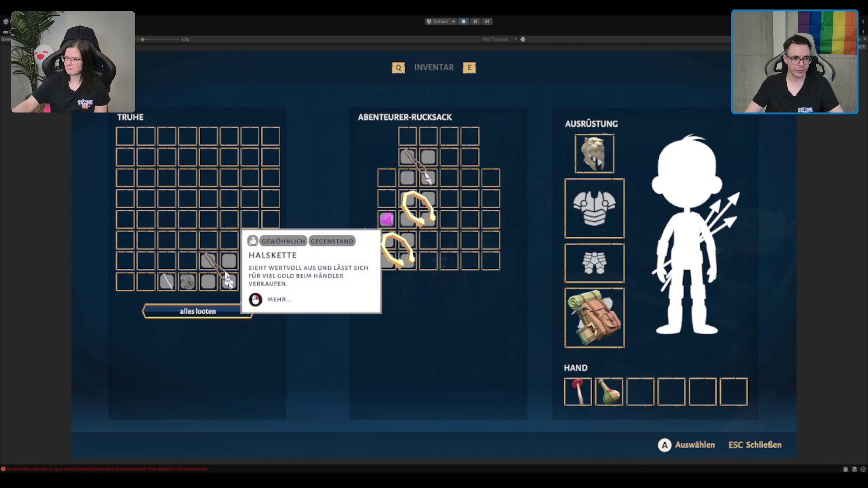
mouse_move(621, 351)
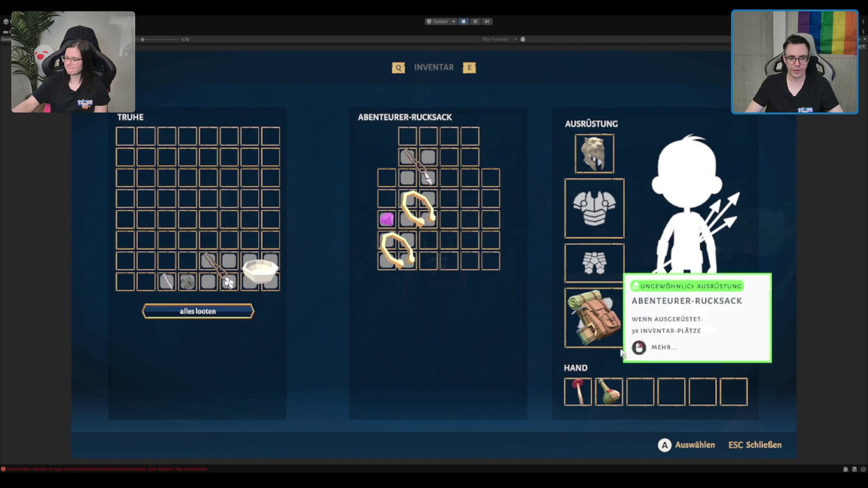
key(Escape)
- Equip the bottle from the Q hand menu and dismiss the game-over dialog
key(q)
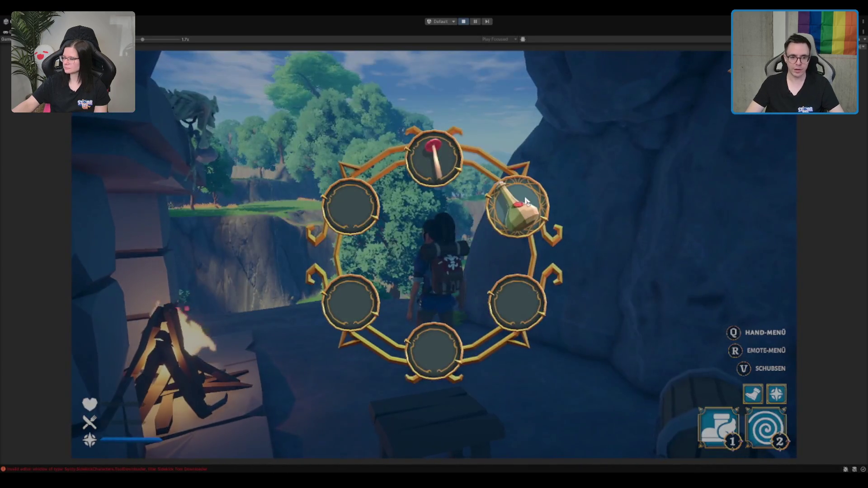
click(526, 201)
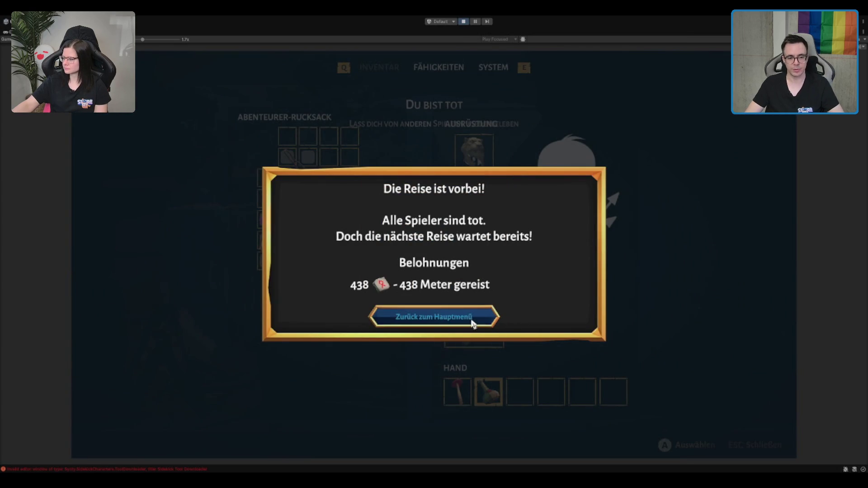
click(442, 321)
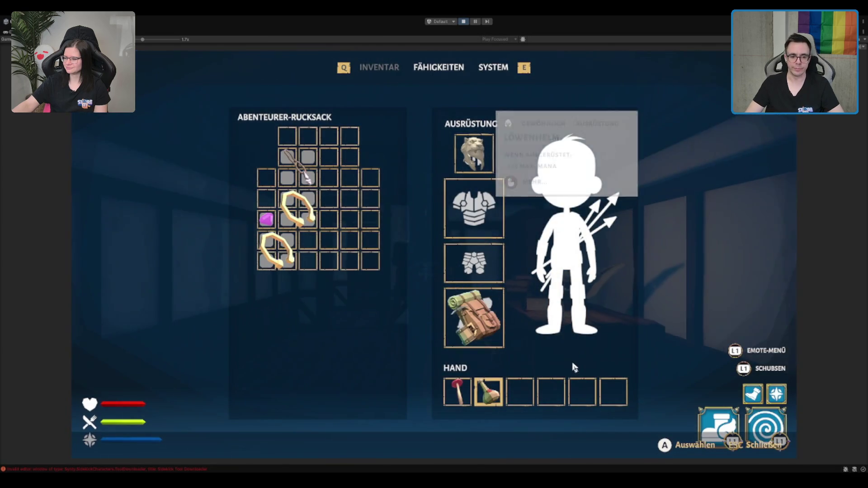
- Check the hand slot items in the inventory, then close it to return to the game
mouse_move(497, 398)
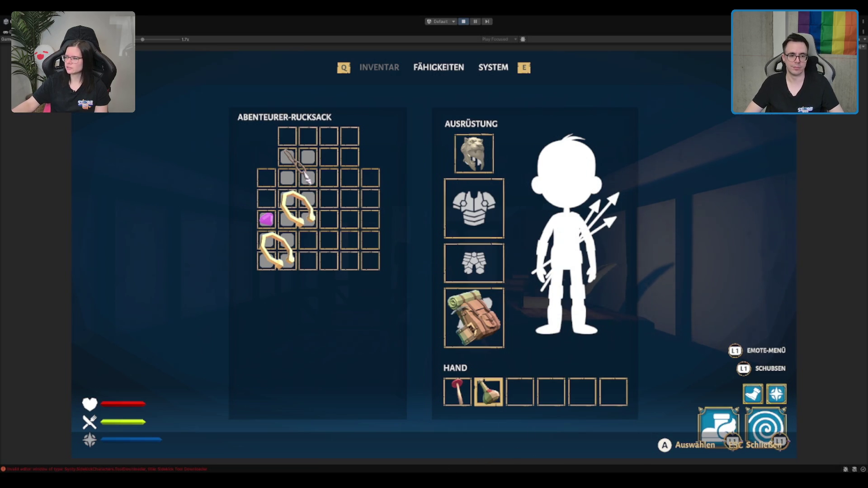
key(Escape)
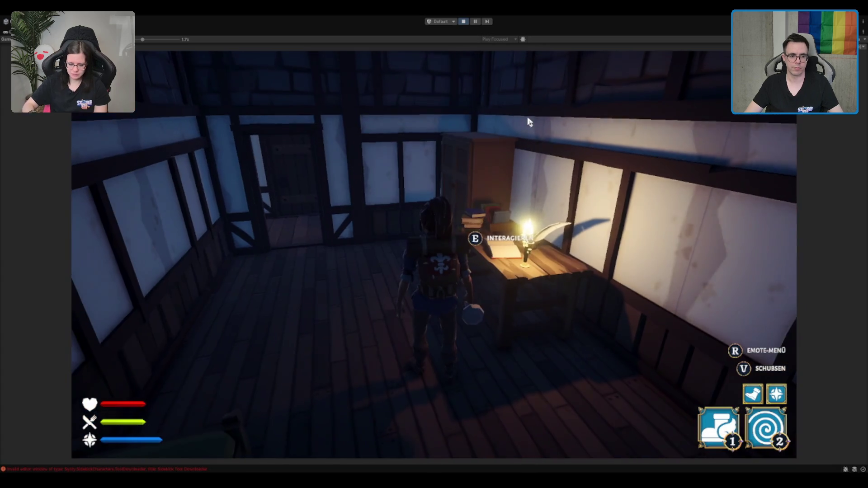
- Walk the character past the desk, out of the house, and along the path to the tree
key(s)
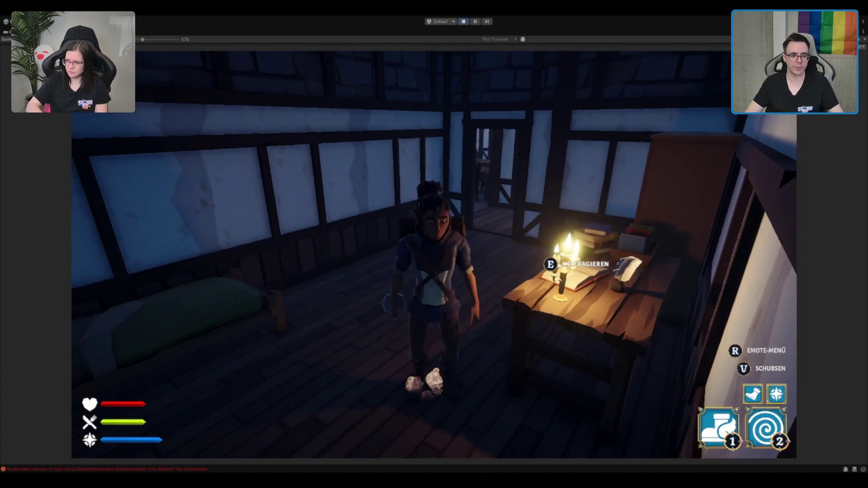
key(w)
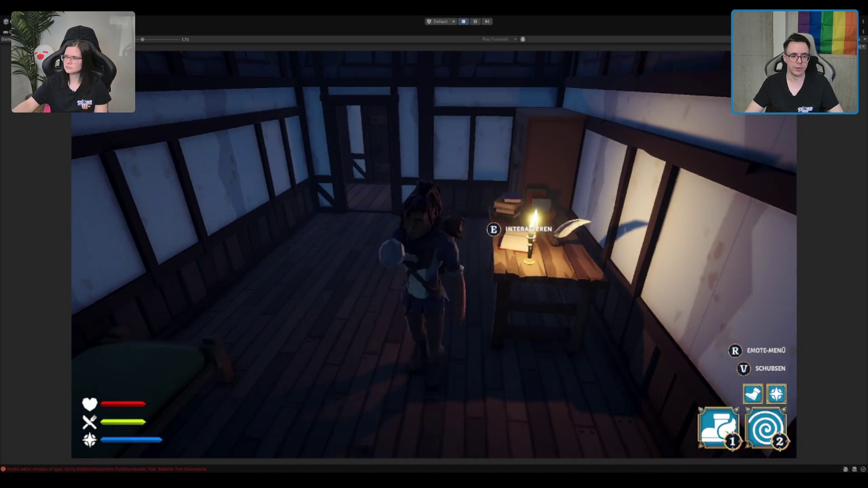
key(w)
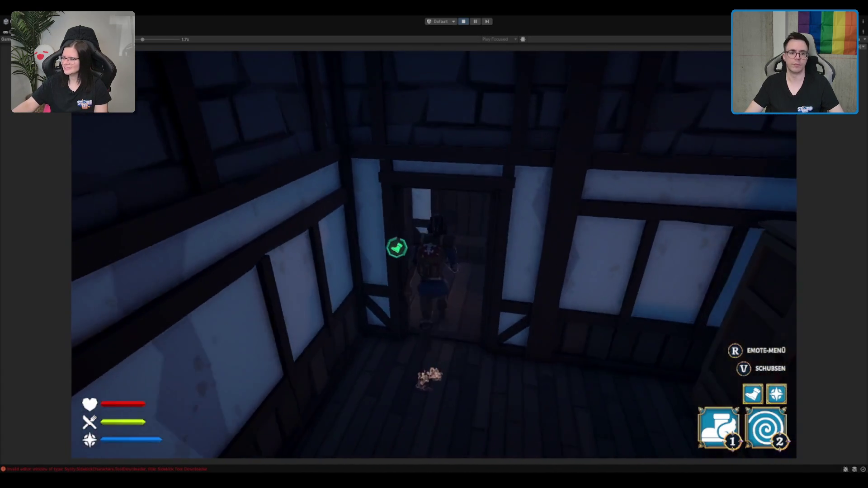
key(w)
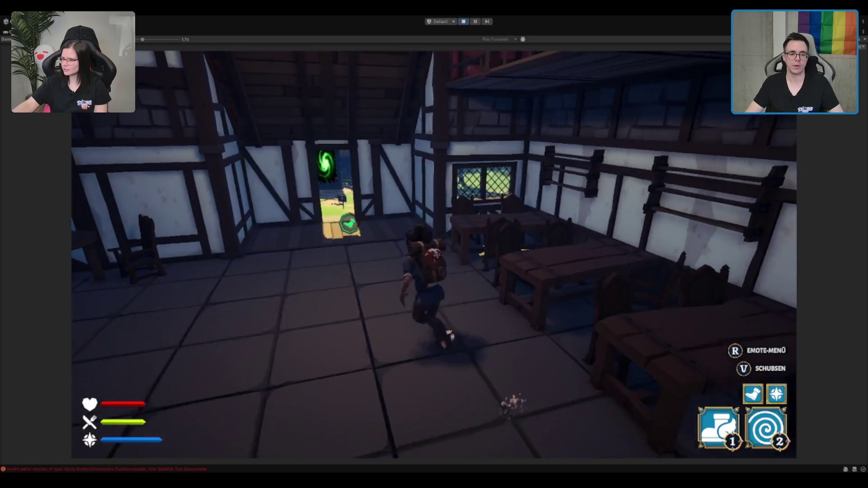
key(w)
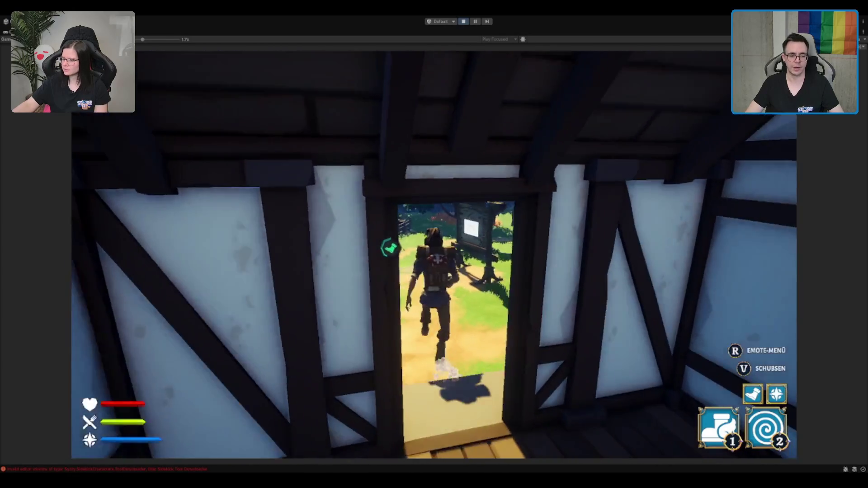
key(w)
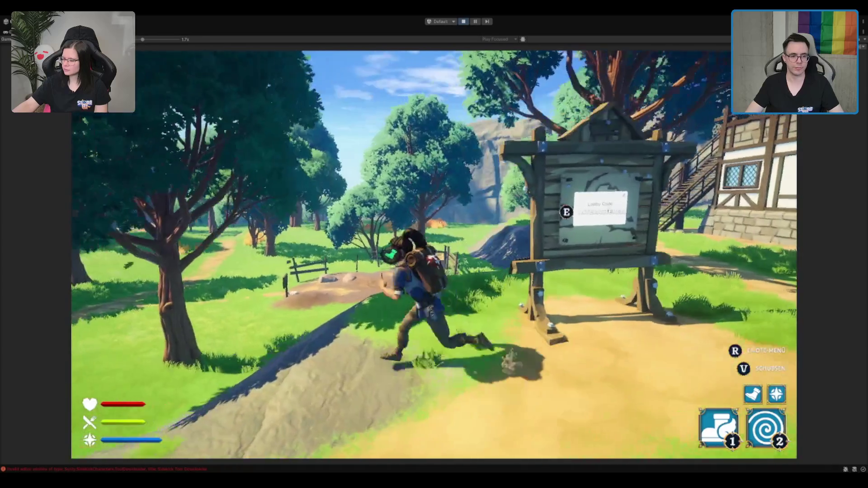
key(w)
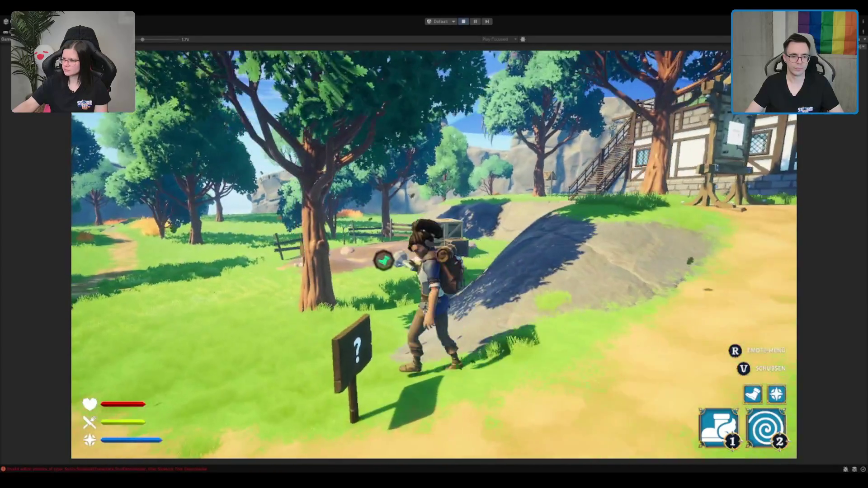
- Turn the camera, walk toward the crates and the village path, then stop Play mode
key(w)
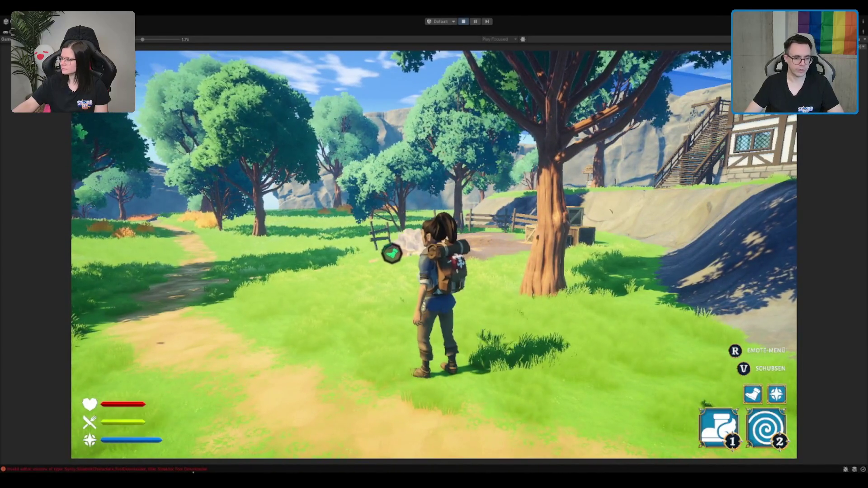
click(257, 442)
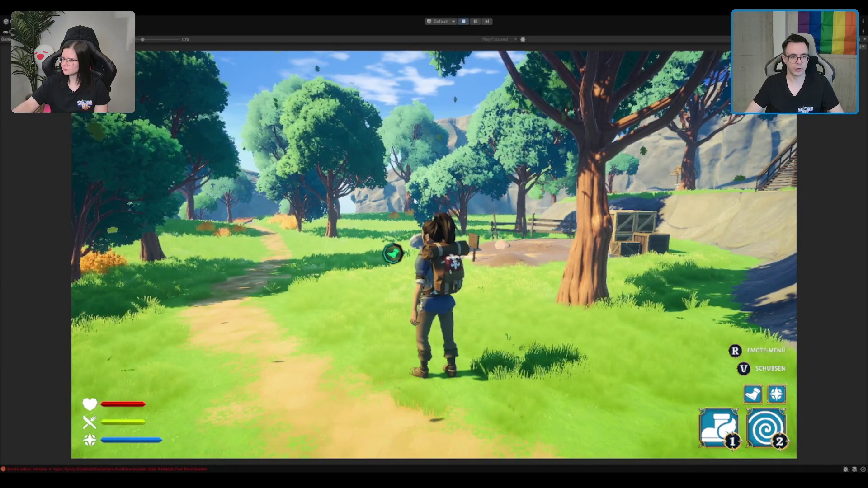
key(a)
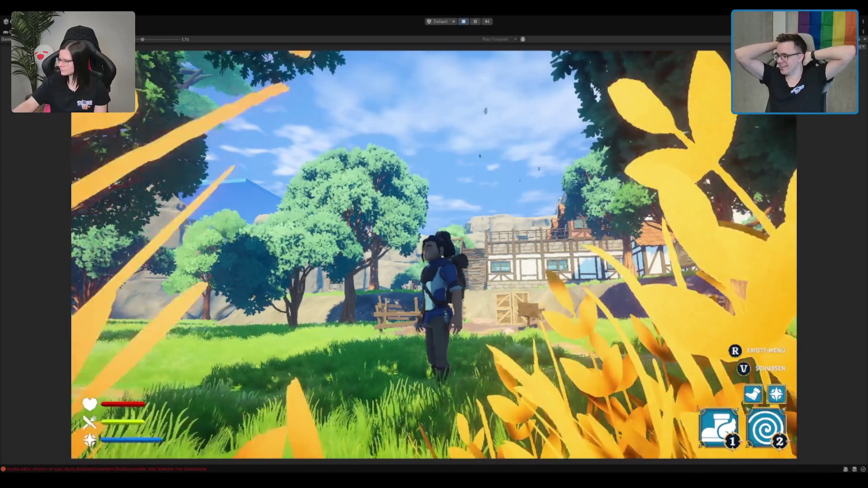
key(w)
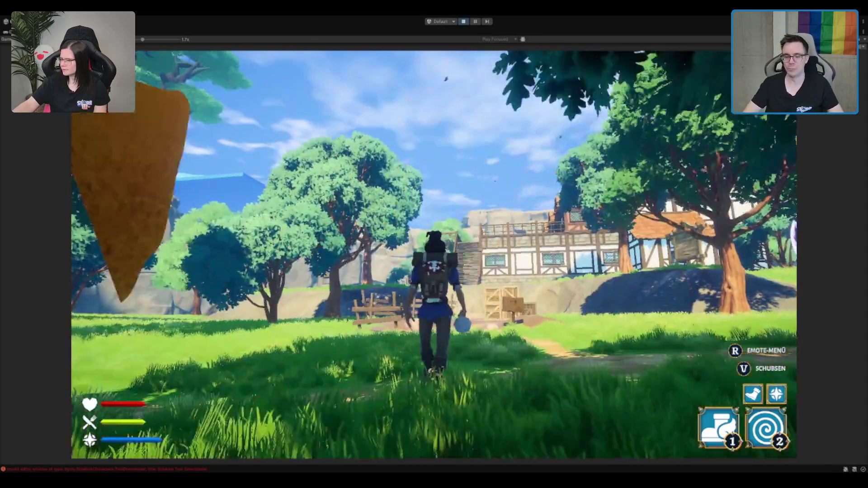
key(w)
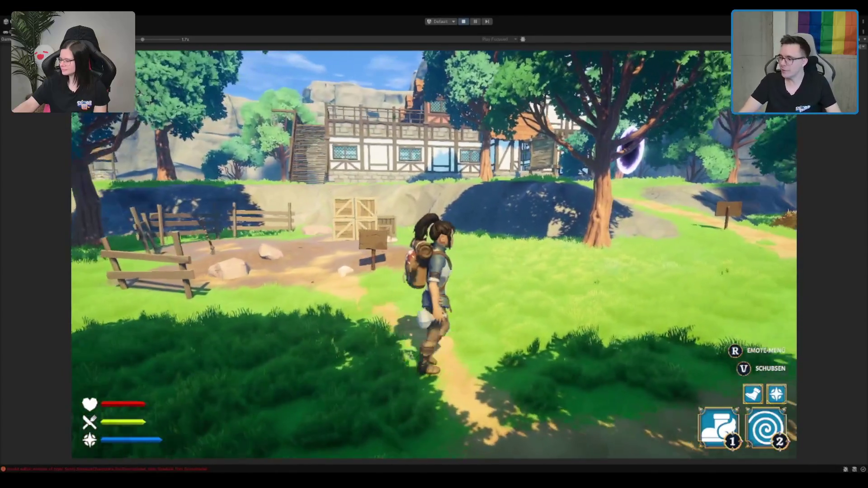
key(w)
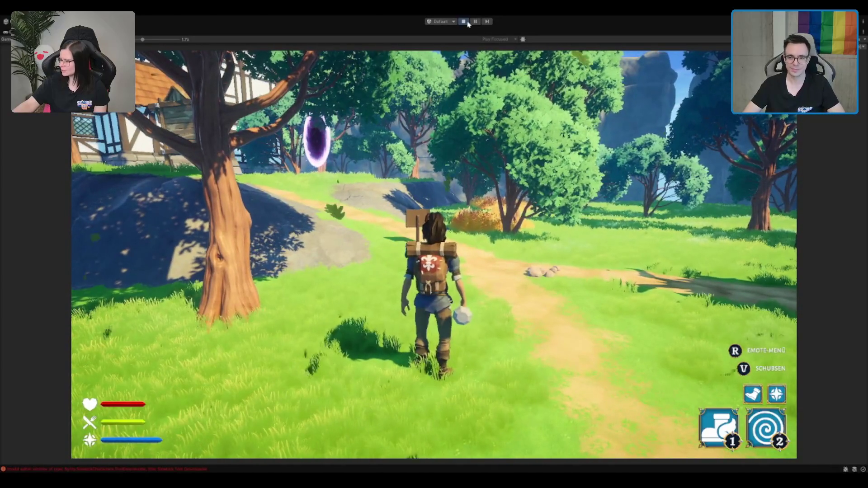
click(464, 22)
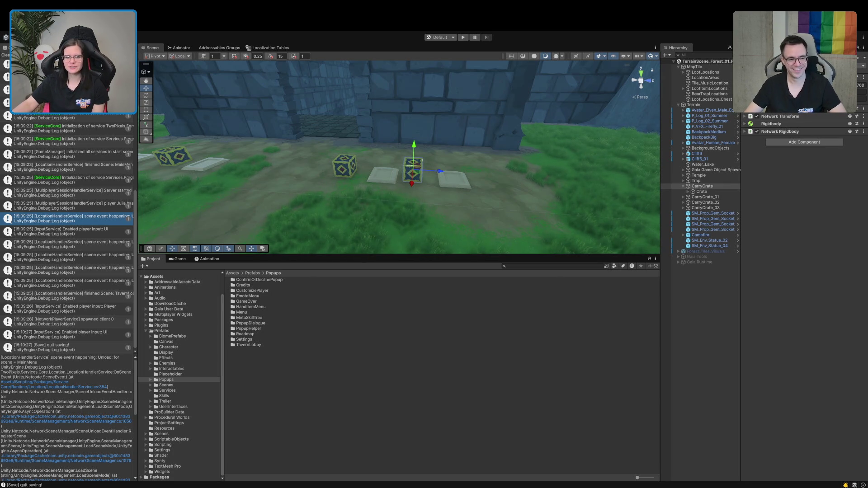
- Reselect CarryCrate to show its Network Transform, Rigidbody and Network Rigidbody components, then switch to the code
click(544, 452)
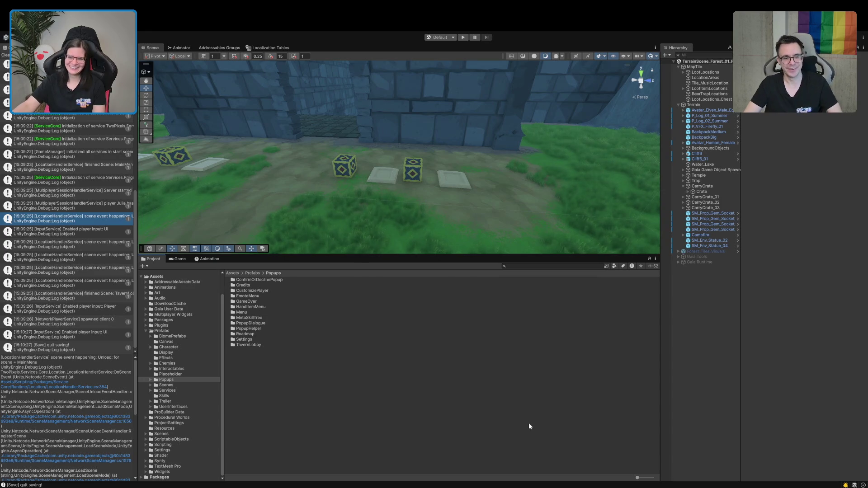
click(702, 187)
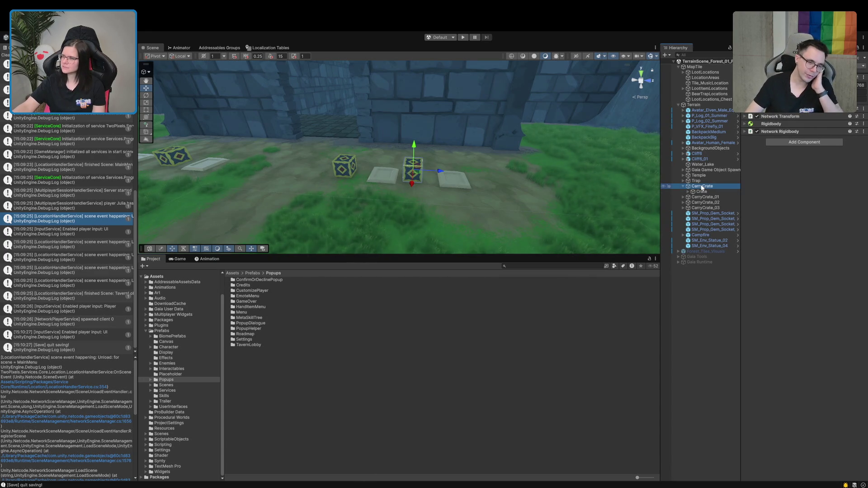
key(alt+Tab)
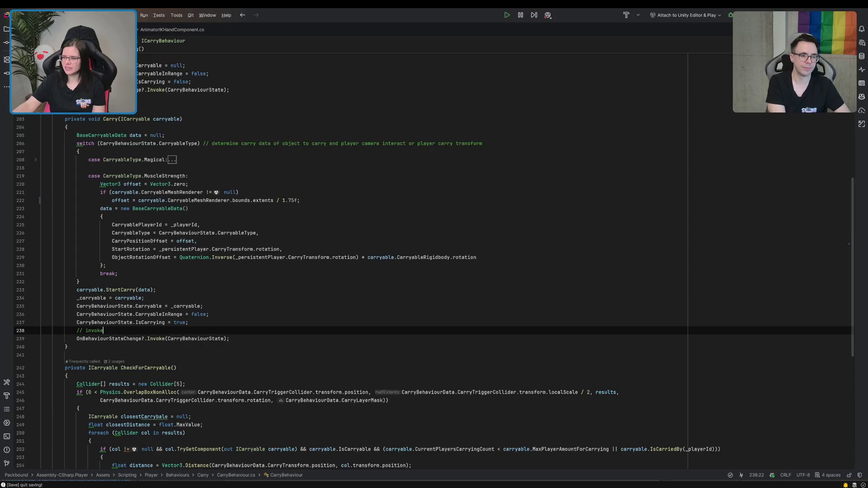
- Review Carry lines 237–239, where the MuscleStrength offset is bounds extents divided by 1.75f, then return to Unity
click(591, 326)
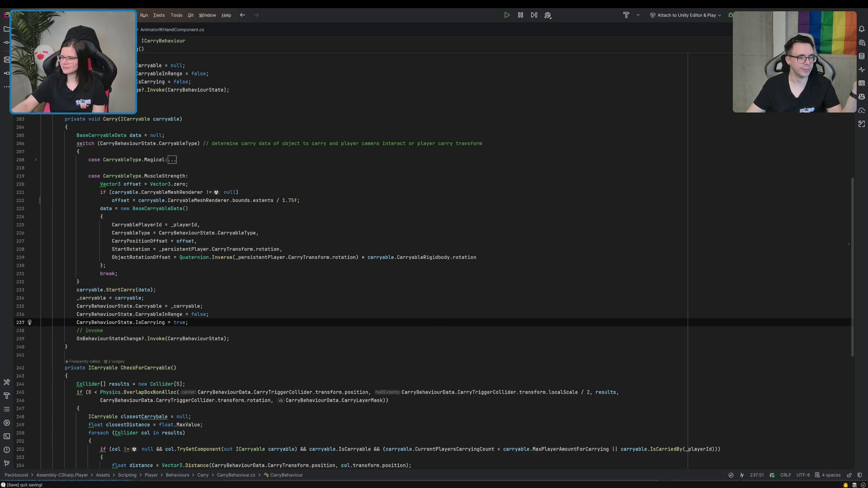
click(334, 340)
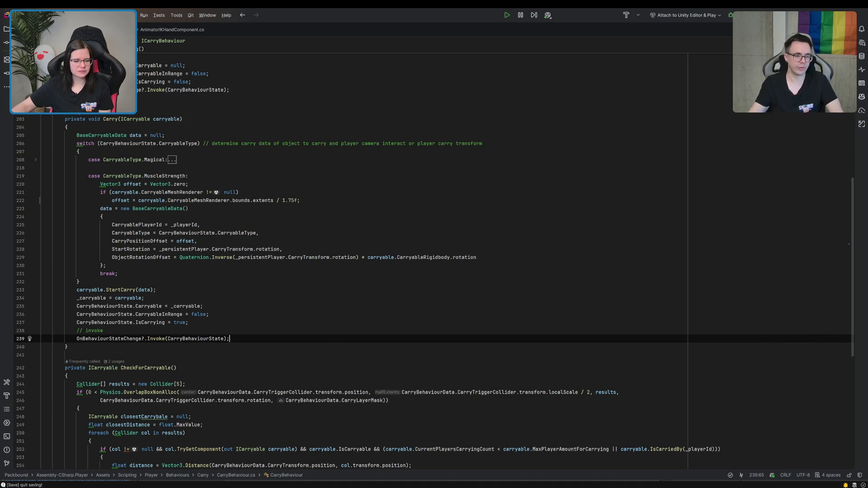
key(alt+Tab)
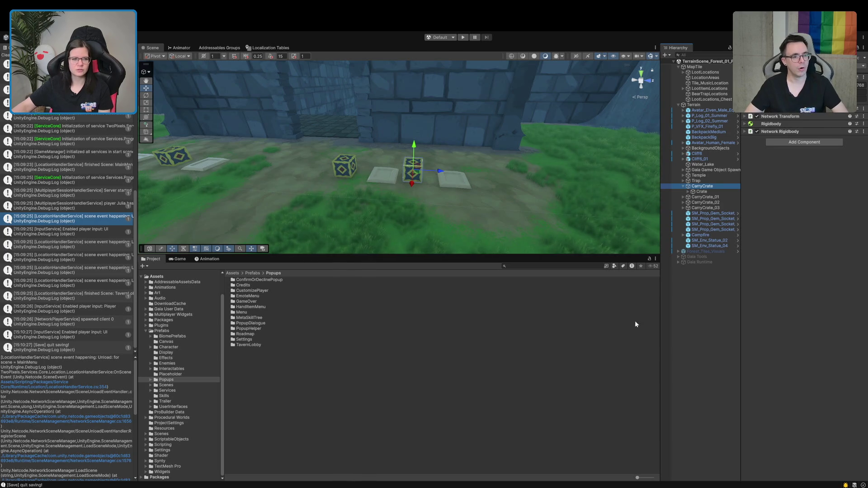
- Clear the Console, select the Crate child to view its Base Carryable script, and open the Prefabs folder
click(6, 55)
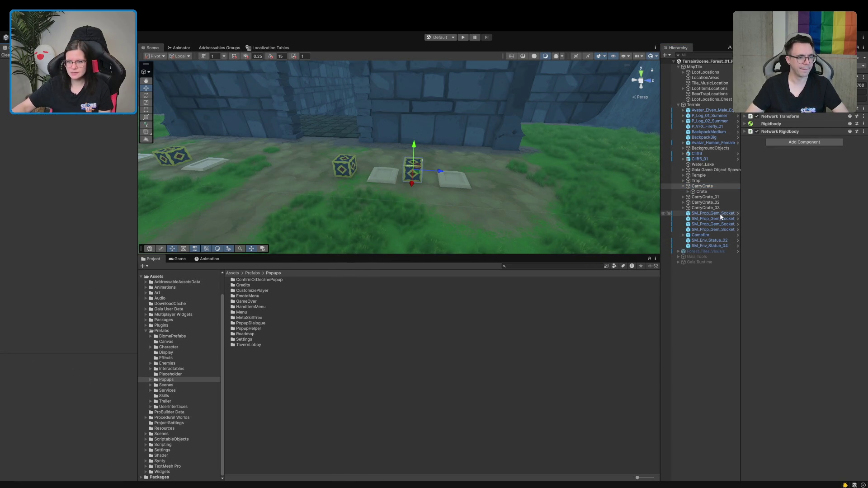
click(709, 192)
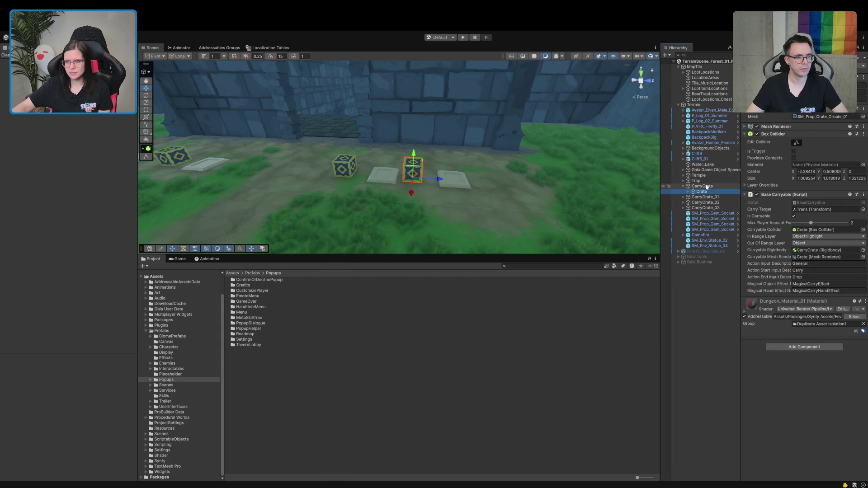
click(706, 187)
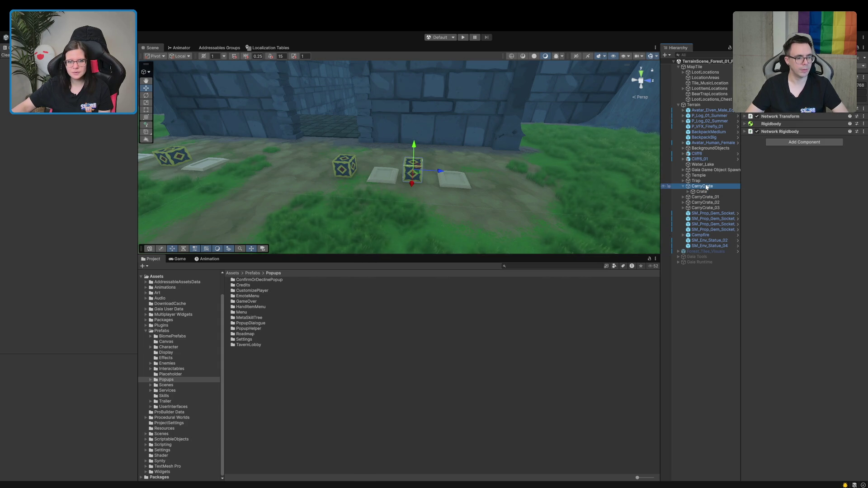
click(706, 192)
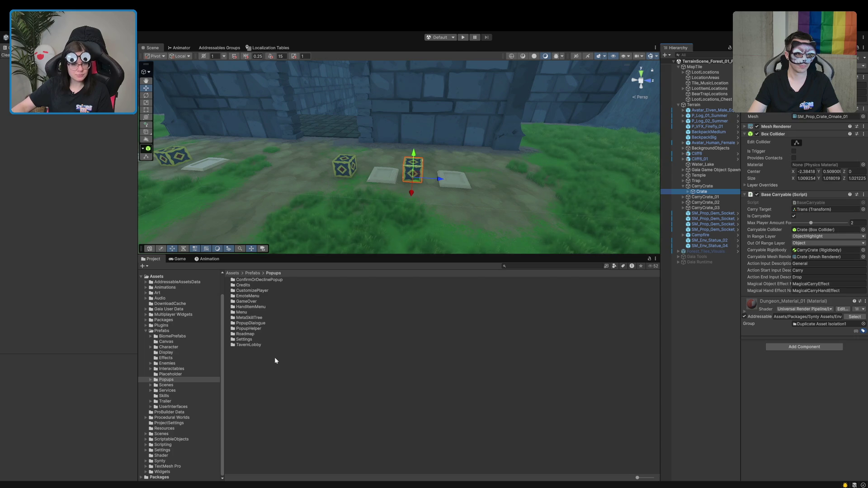
click(181, 332)
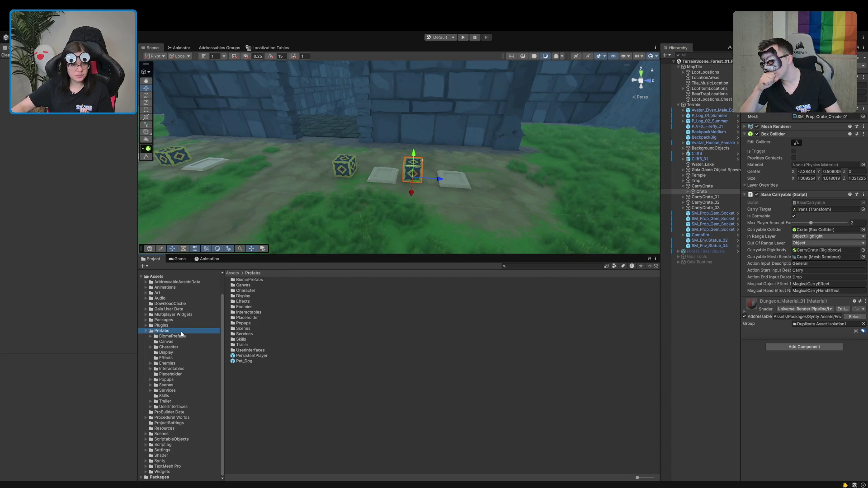
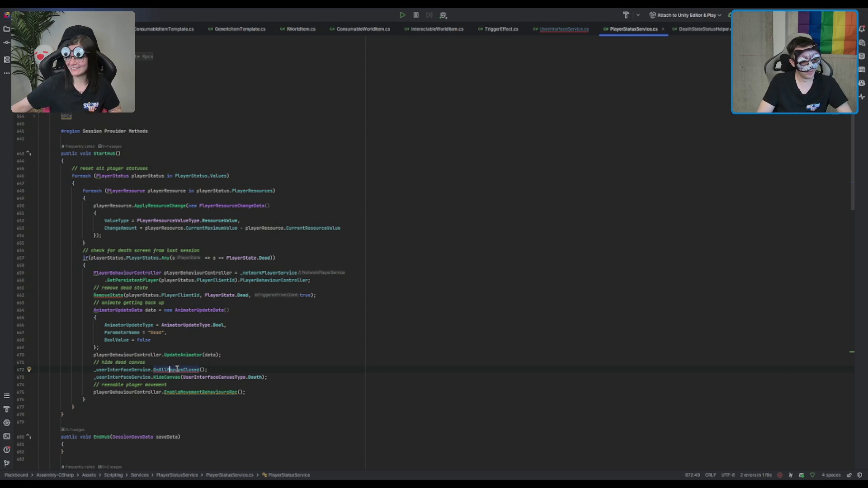
- Add a public ClosePopup method after GetOpenPopup in UserInterfaceService.cs using the suggested body
ctrl+click(174, 370)
scroll(164, 227, down, 20)
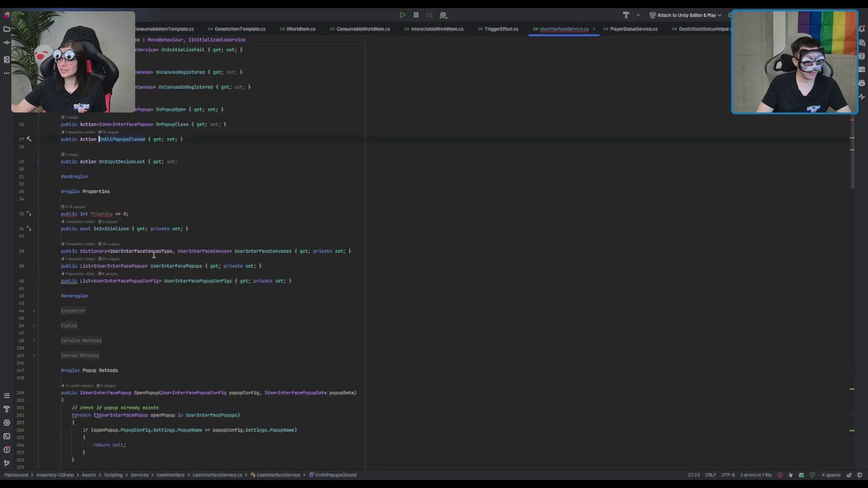
scroll(154, 255, down, 15)
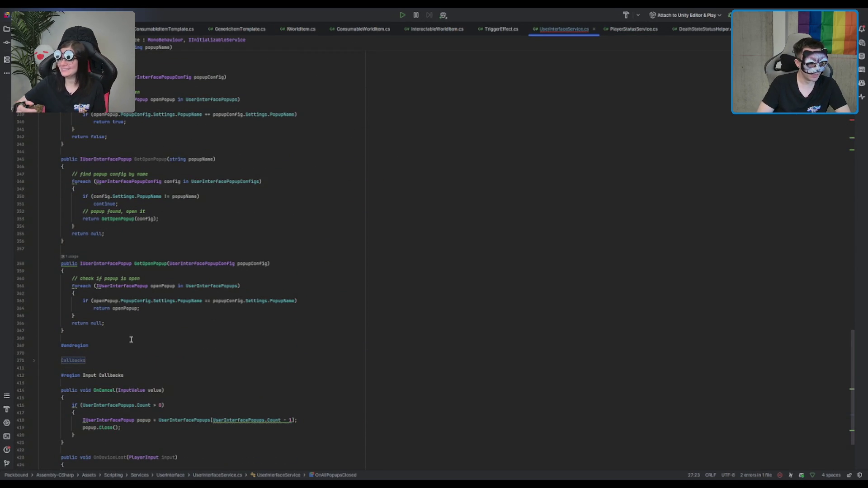
click(141, 332)
key(Return)
key(Return)
text(public )
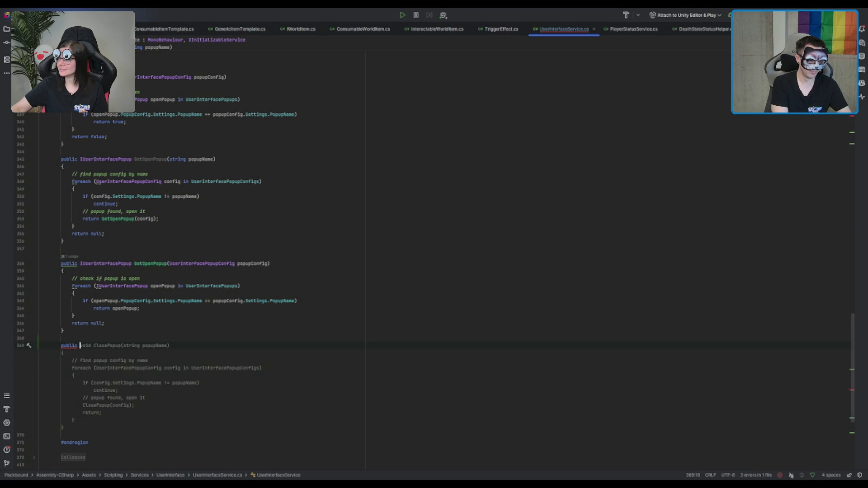
text(void Clos)
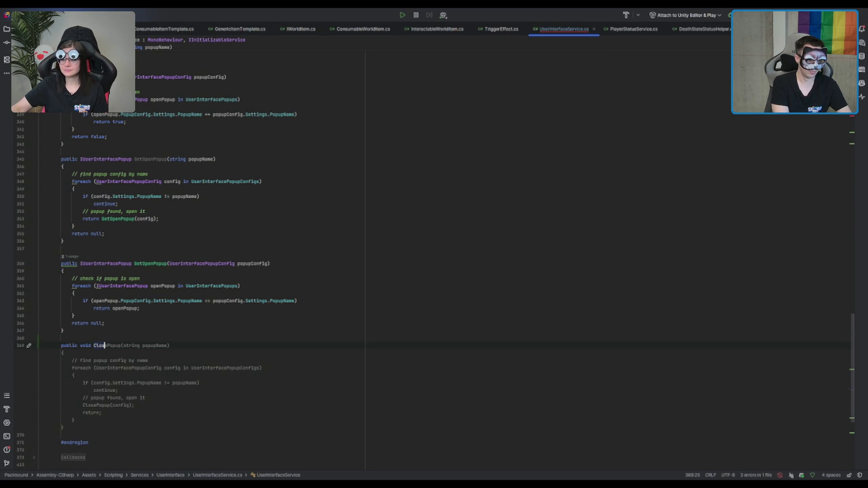
key(Tab)
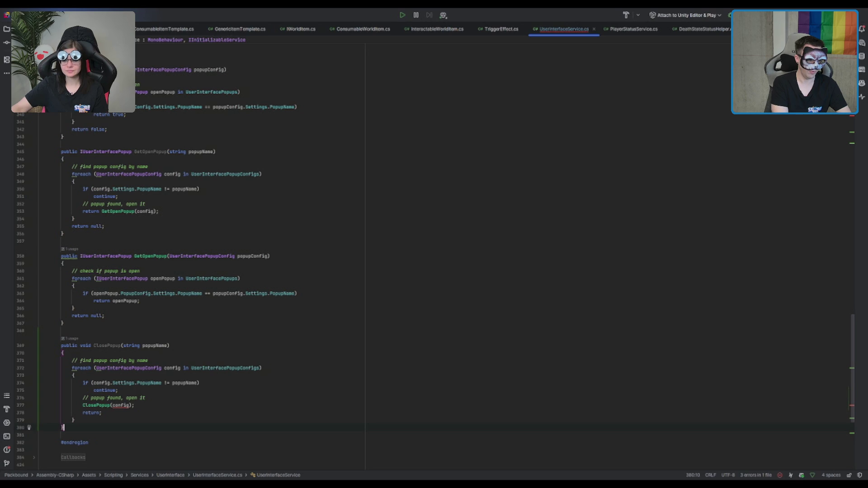
- Check the ClosePopup call inside the loop and search the file for '#'
ctrl+click(106, 405)
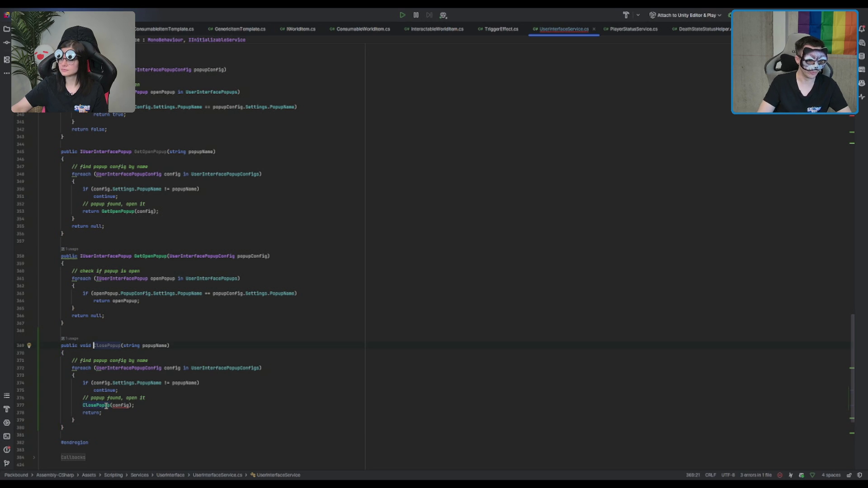
double_click(106, 406)
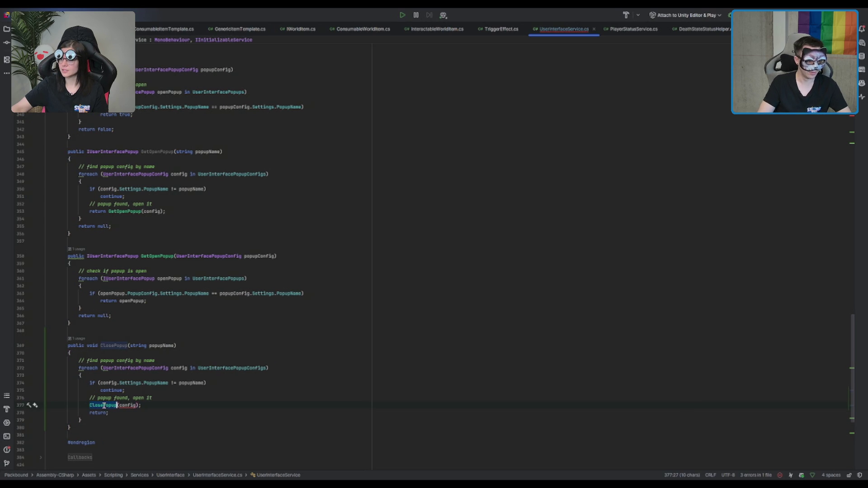
key(ctrl+f)
text(#)
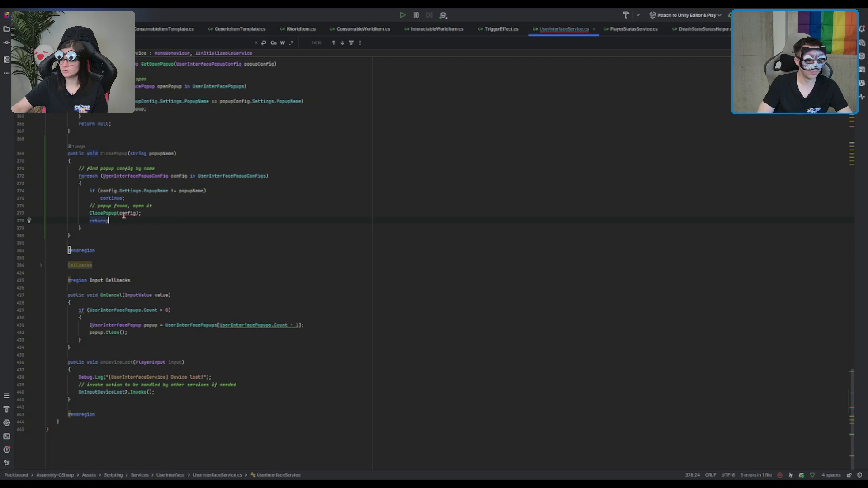
ctrl+click(106, 214)
- Rename the new method to CloseAllPopups
click(131, 213)
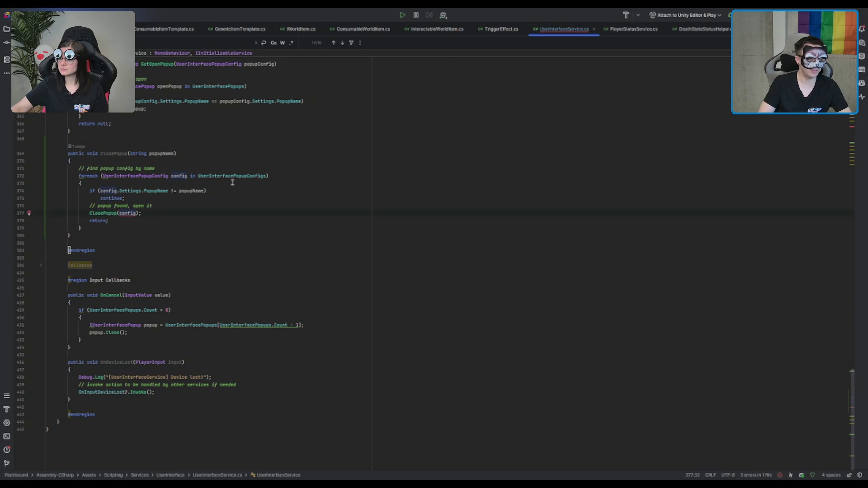
mouse_move(83, 228)
mouse_down()
mouse_move(91, 197)
mouse_move(81, 166)
mouse_up()
click(116, 154)
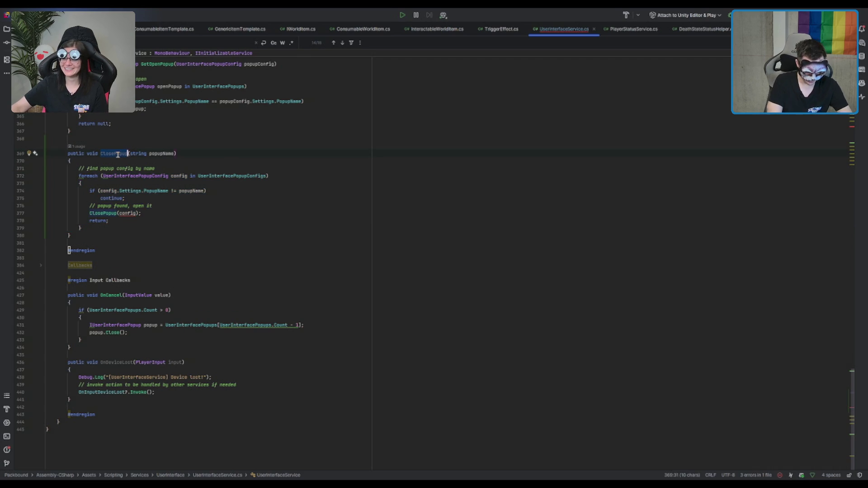
text(CloseAllPopups)
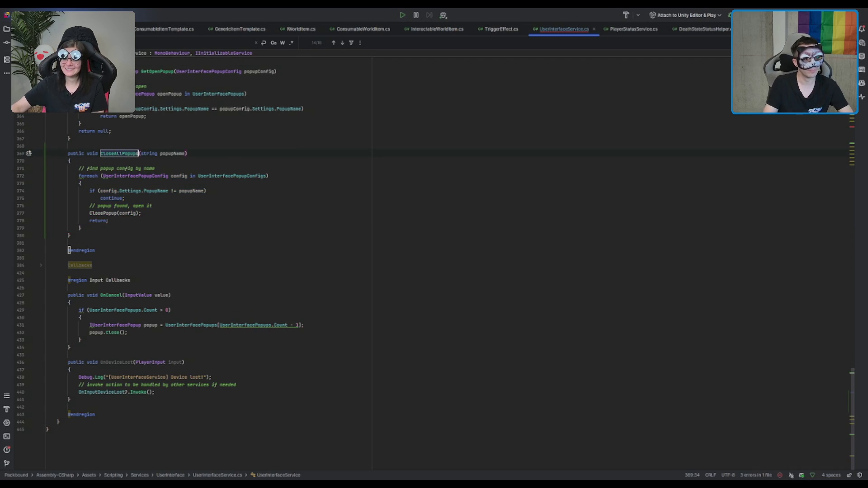
key(Return)
- Drop the string popupName parameter and replace the body with a foreach calling popup.Close()
key(Right)
key(ctrl+Delete)
key(ctrl+Delete)
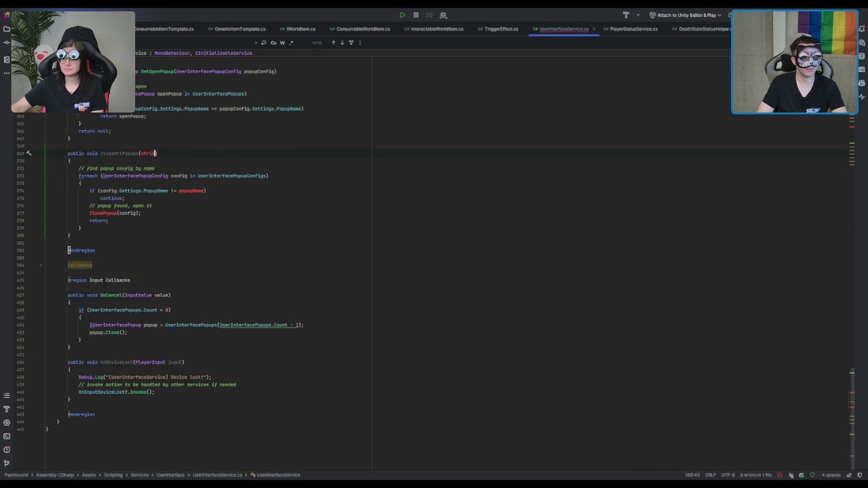
key(Down)
key(ctrl+w)
key(ctrl+w)
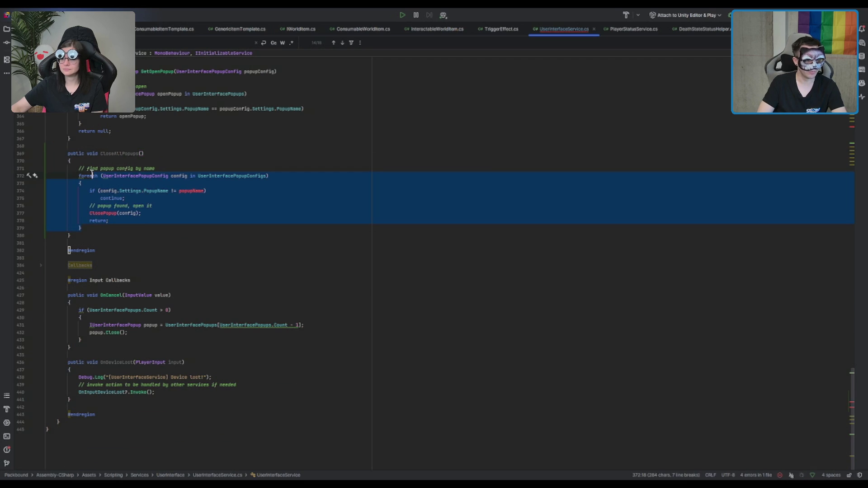
key(Delete)
key(Tab)
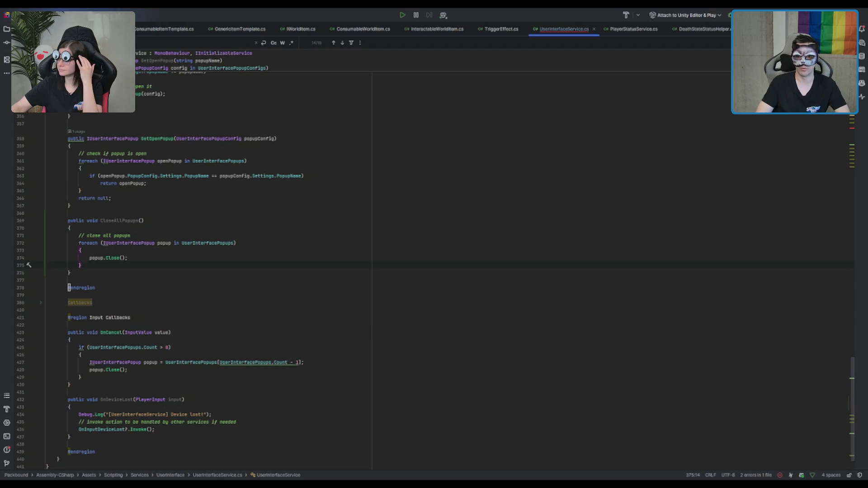
- Copy the CloseAllPopups method name in UserInterfaceService.cs
key(alt+Tab)
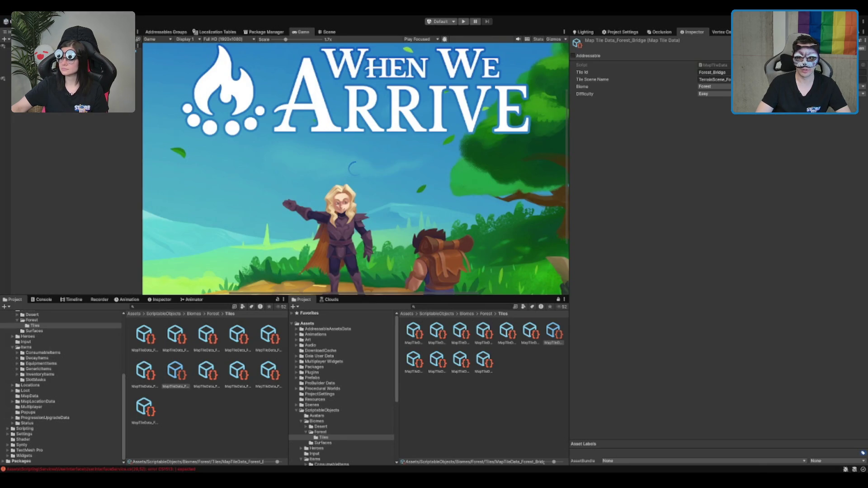
key(alt+Tab)
click(534, 213)
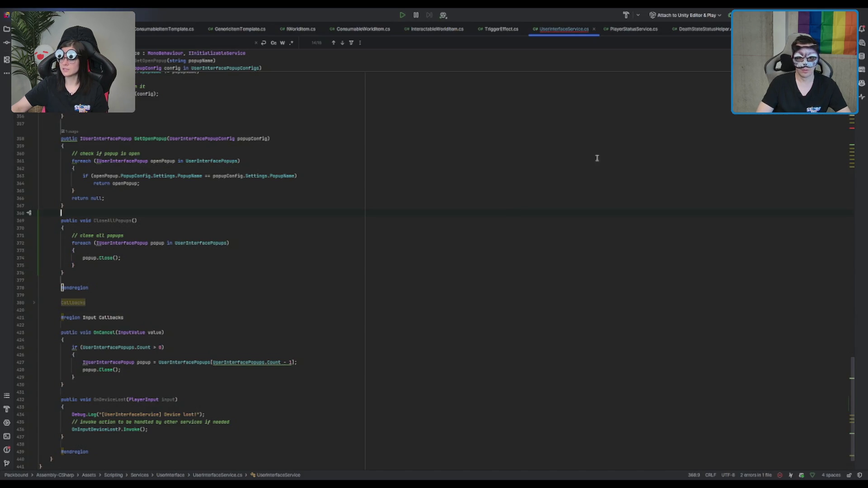
double_click(122, 220)
key(ctrl+c)
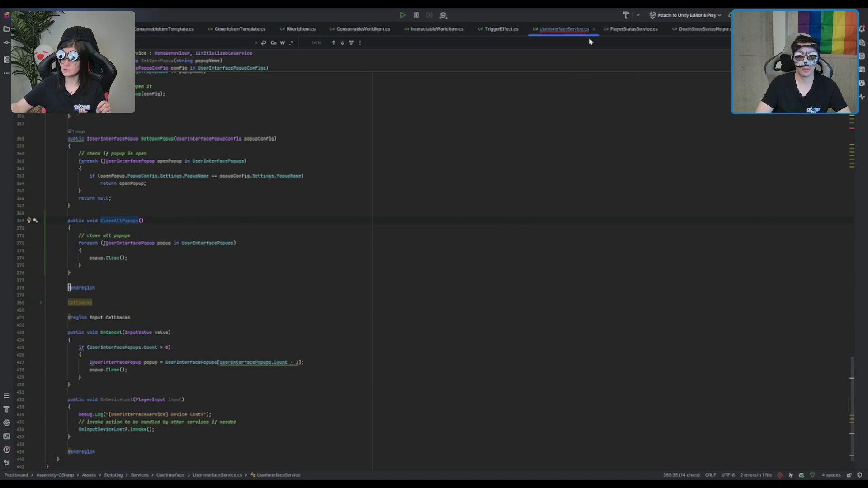
- Replace OnAllPopupsClosed with CloseAllPopups on line 672 of PlayerStatusService.cs, then press Play in Unity
click(633, 29)
key(ctrl+v)
click(318, 362)
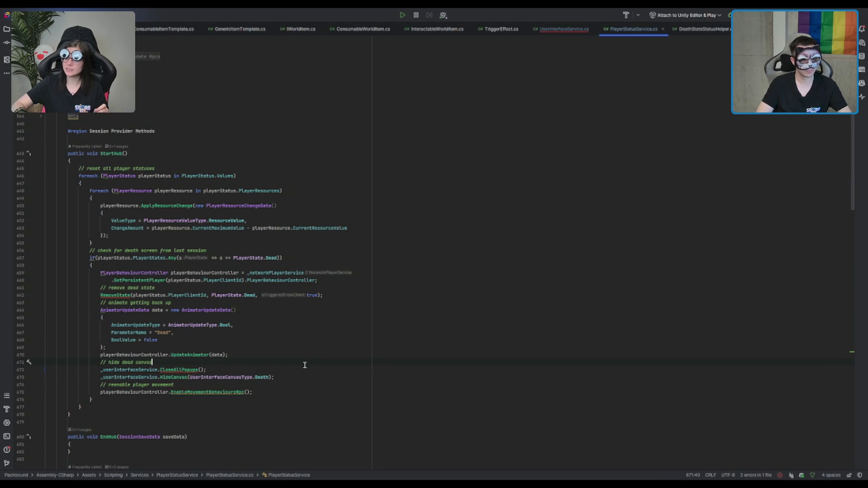
key(alt+Tab)
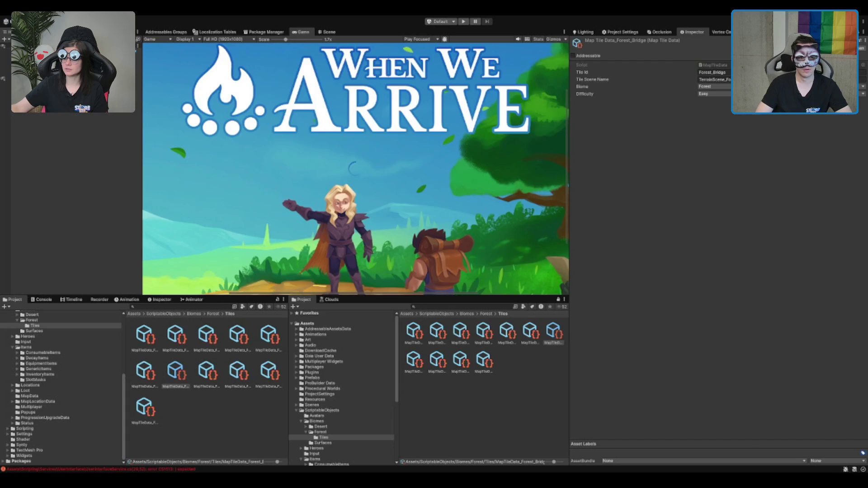
click(463, 22)
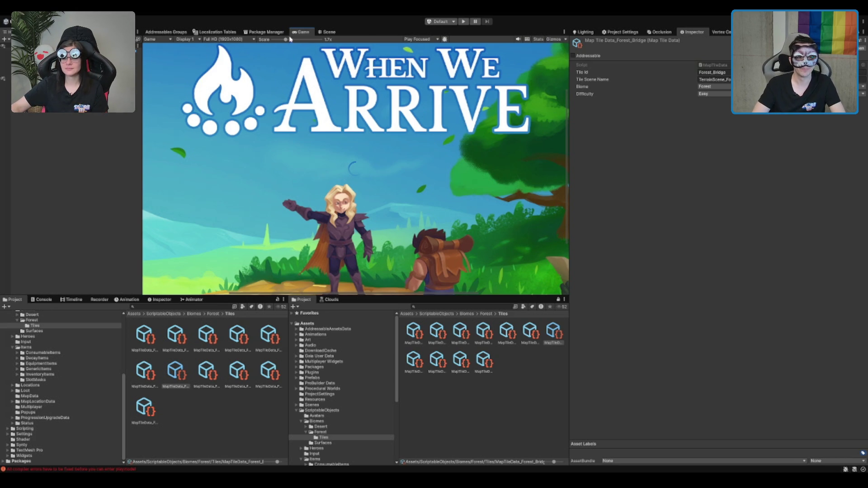
- Reduce the Game view scale to about 0.98x so the whole title screen fits
drag(285, 39, 244, 41)
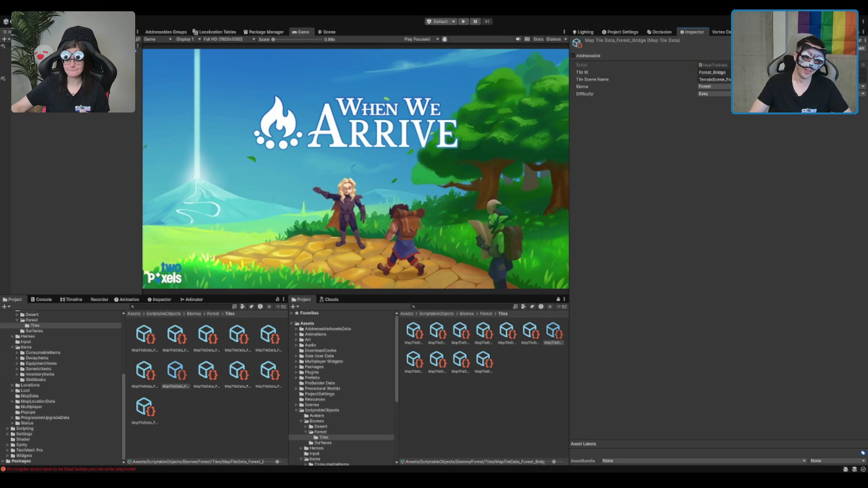
- Fix the compiler error by adding the missing closing brace, save, and start play mode in Unity
click(501, 366)
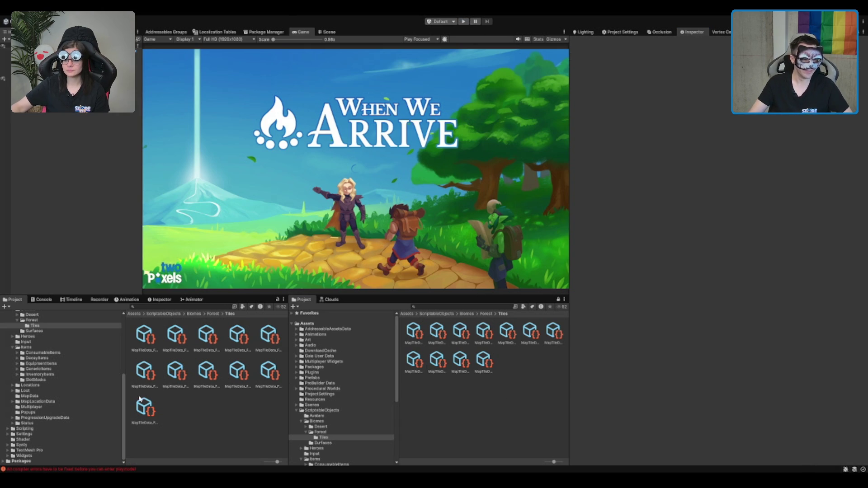
click(42, 299)
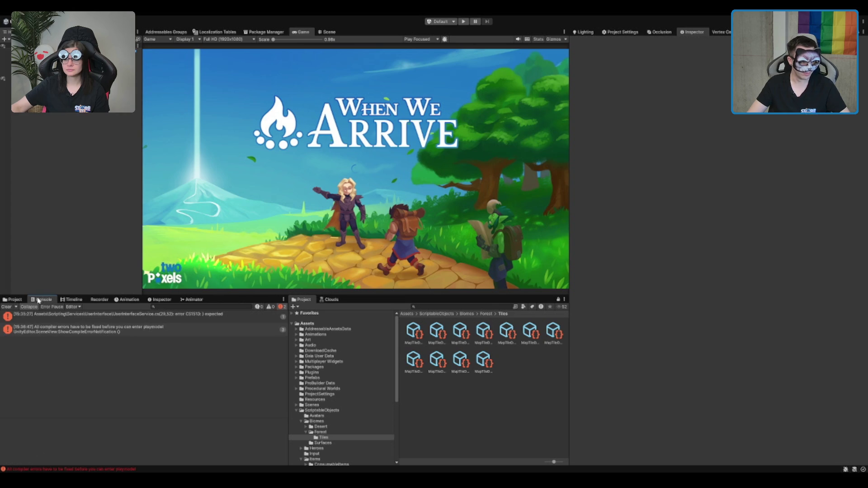
double_click(18, 314)
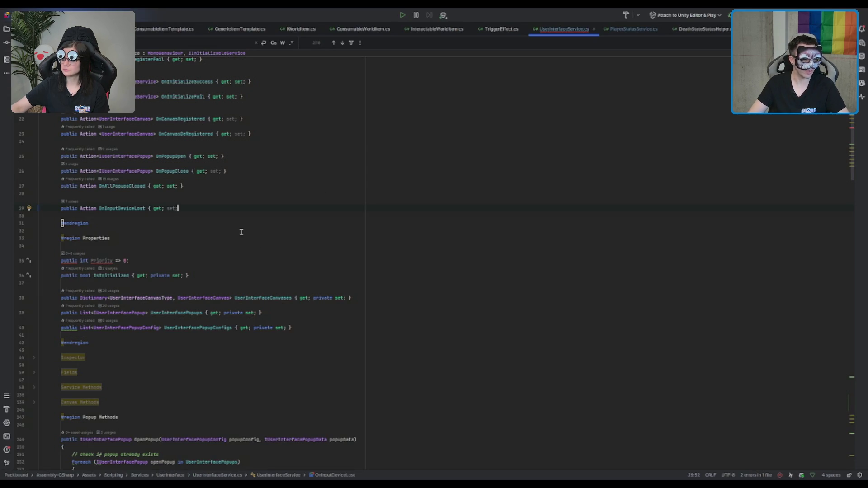
text(})
key(Up)
key(ctrl+s)
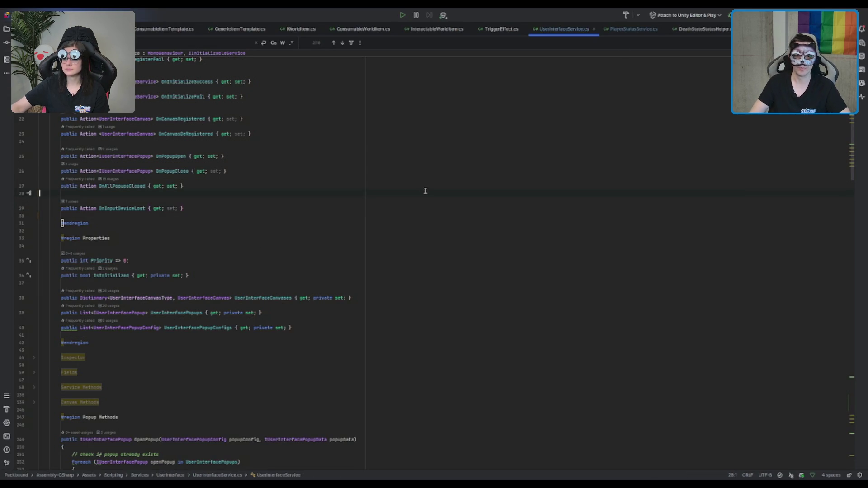
key(alt+Tab)
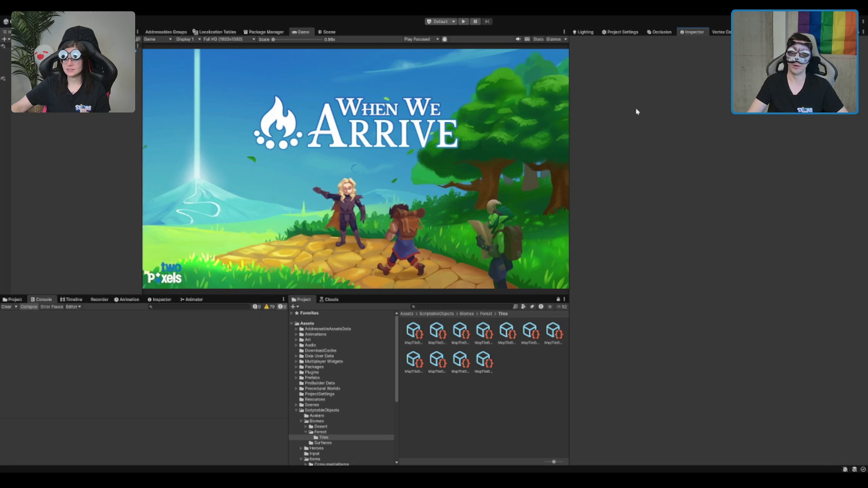
click(463, 22)
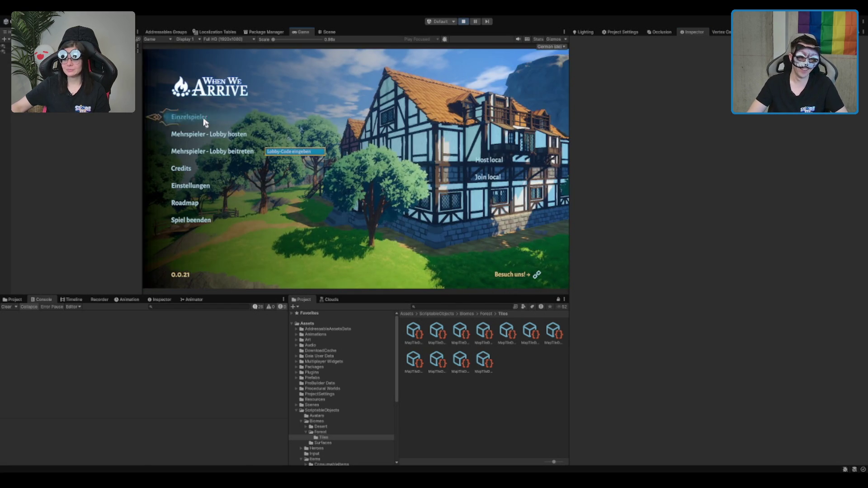
- Start an Einzelspieler game and walk the hero out of the tavern to the green portal
click(204, 122)
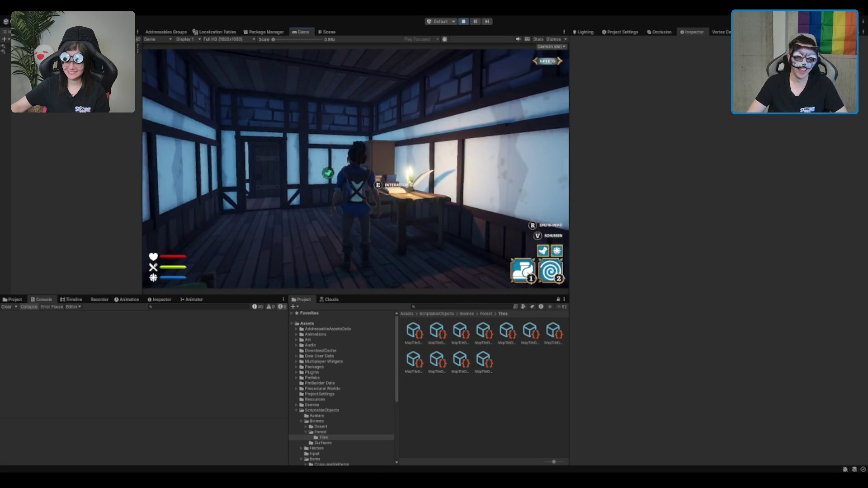
key(w)
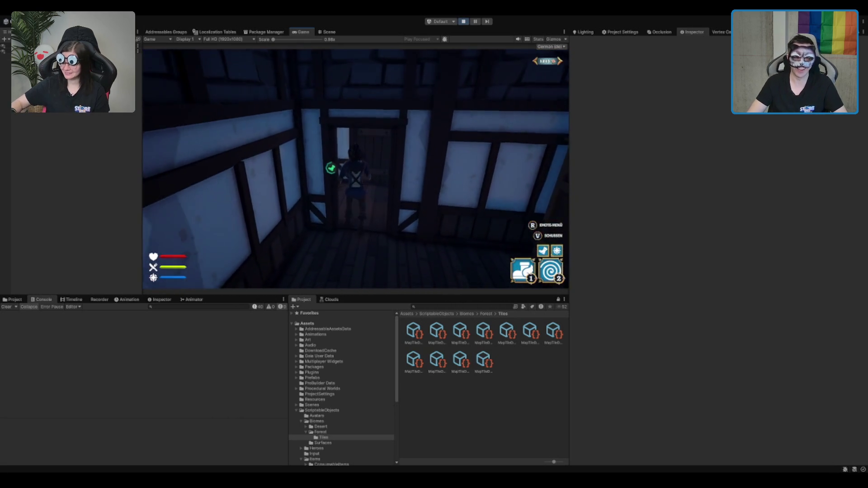
key(w)
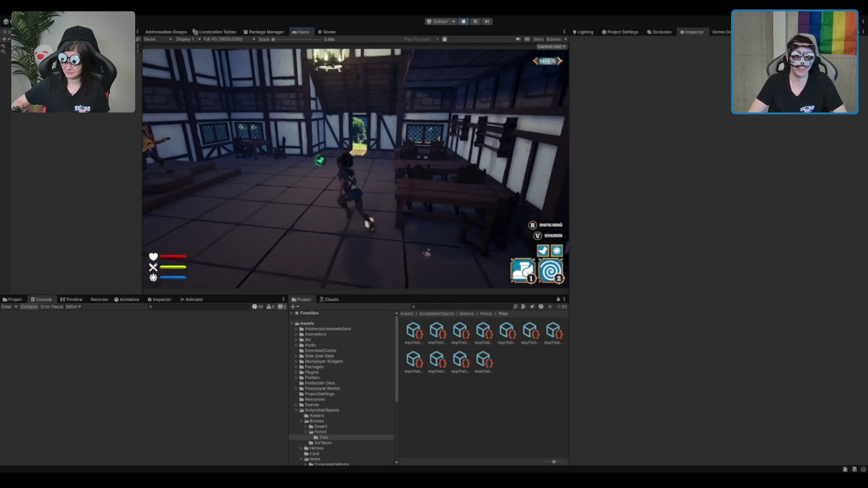
key(w)
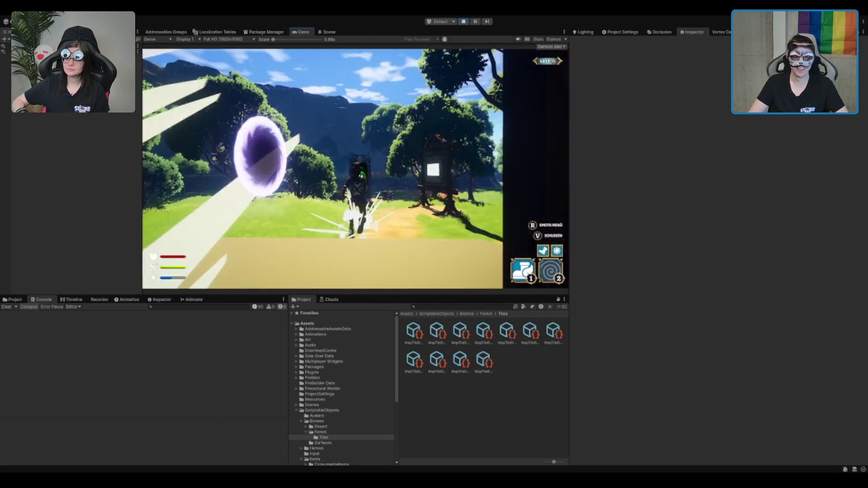
key(w)
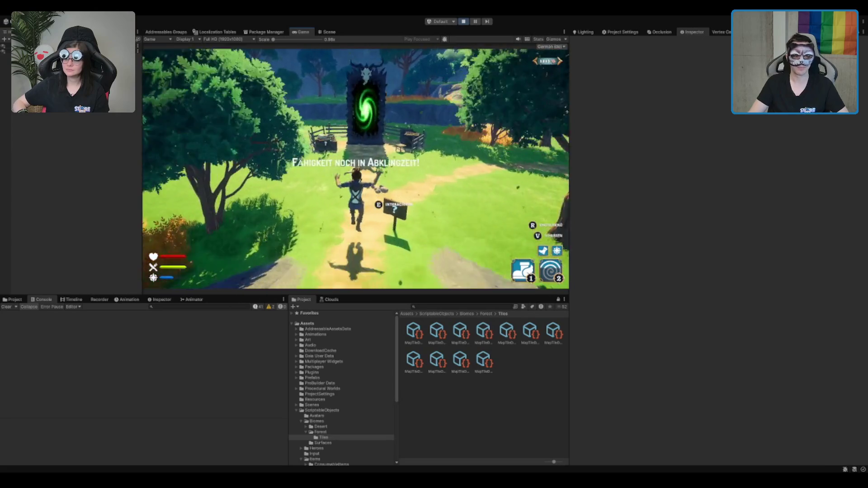
key(w)
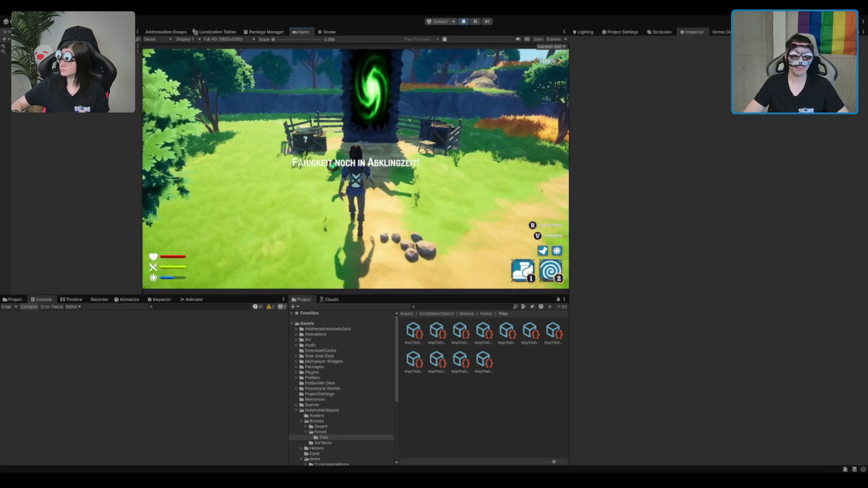
key(w)
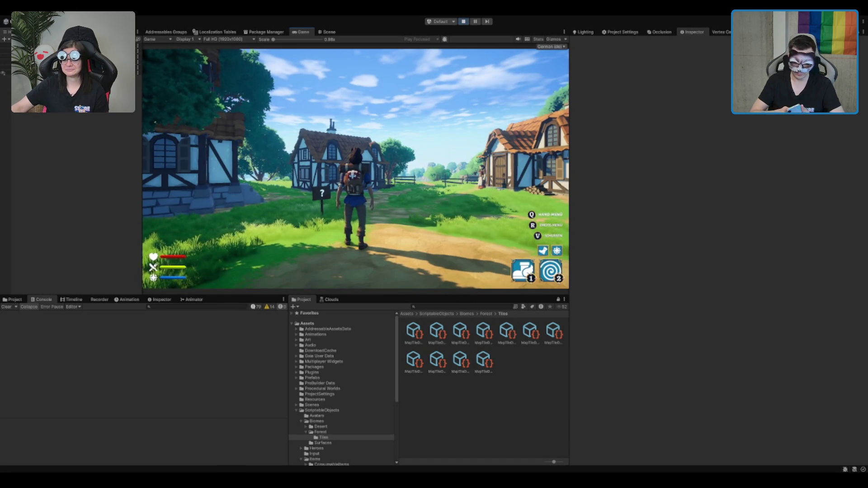
- Walk the character from the village up the cliff into the tavern hall by the barrel
key(w)
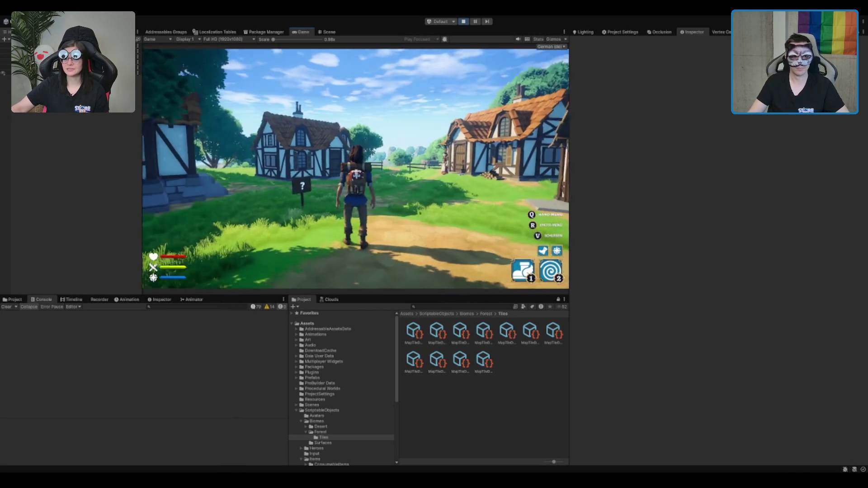
key(w)
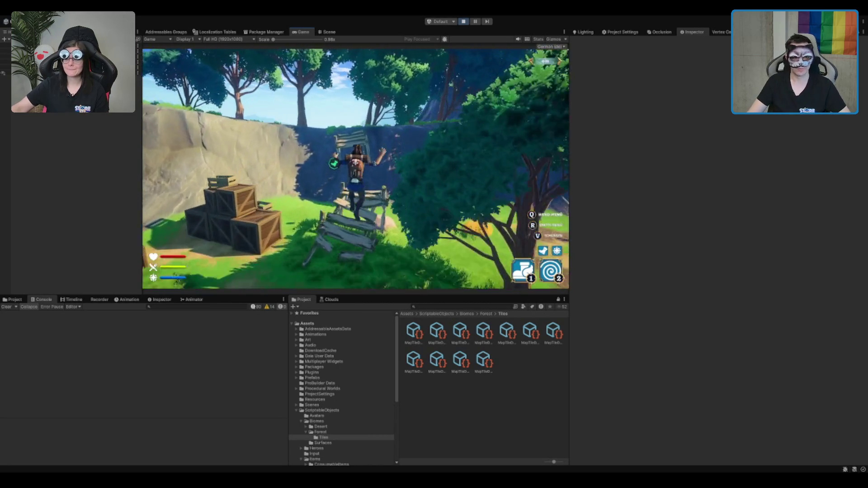
key(w)
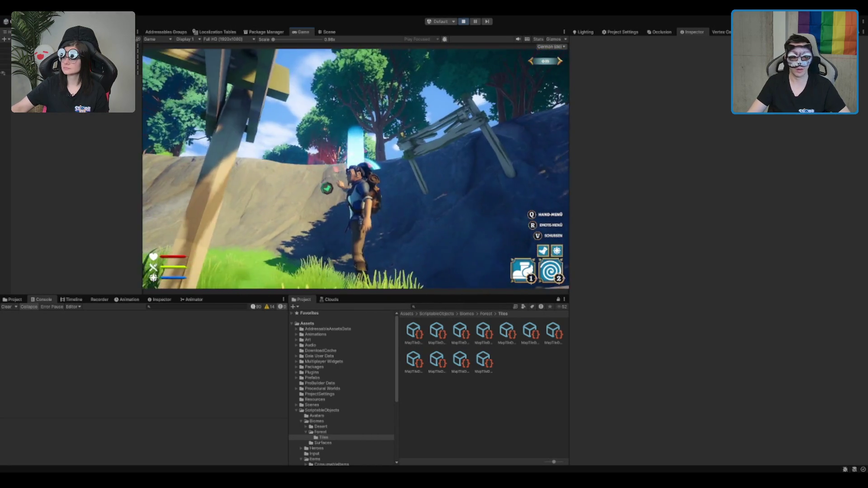
key(w)
key(w)
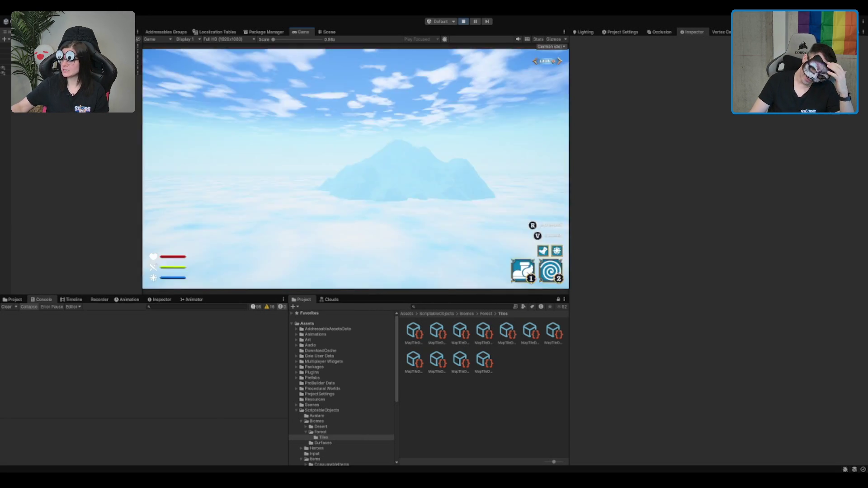
key(w)
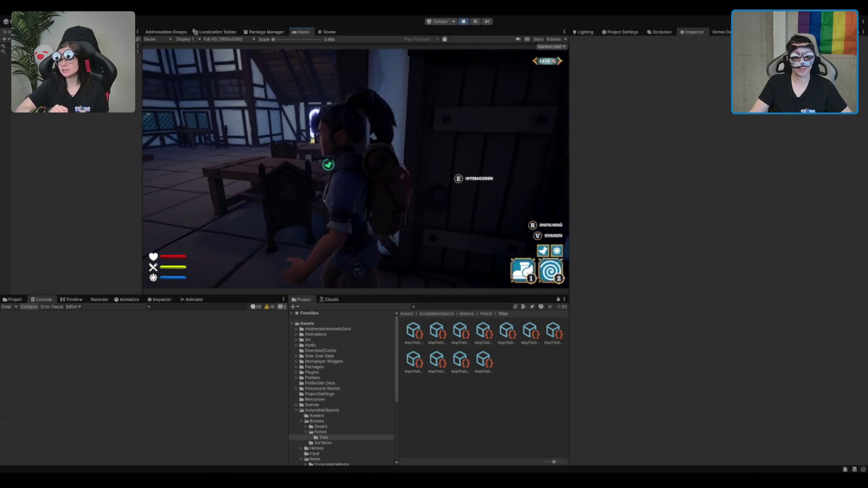
key(s)
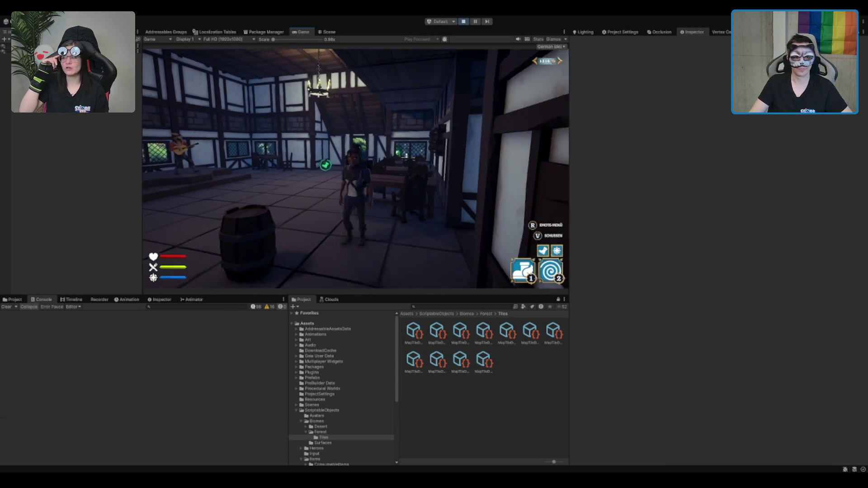
- Pick up, drop and re-carry the barrel across the tavern with E, then stop play mode
key(e)
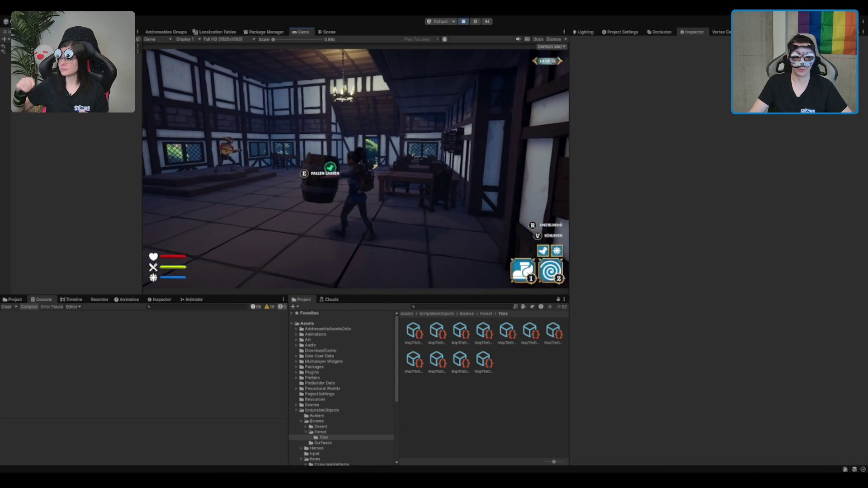
key(e)
key(w)
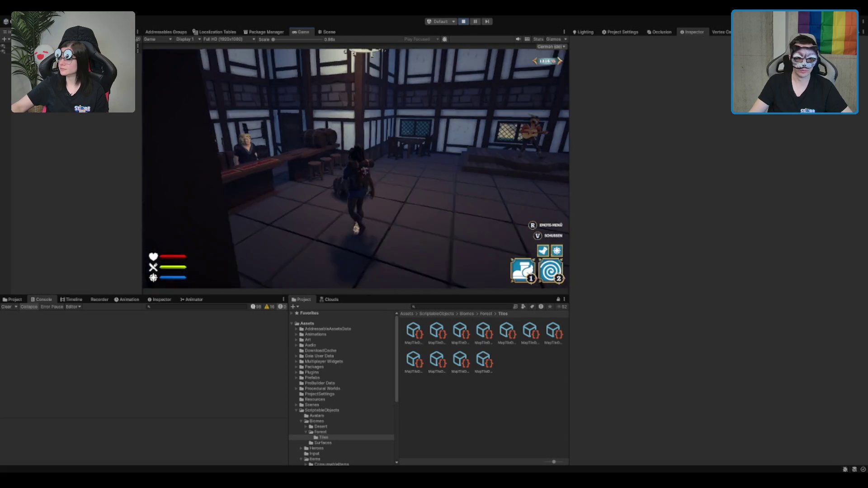
key(e)
key(w)
key(w)
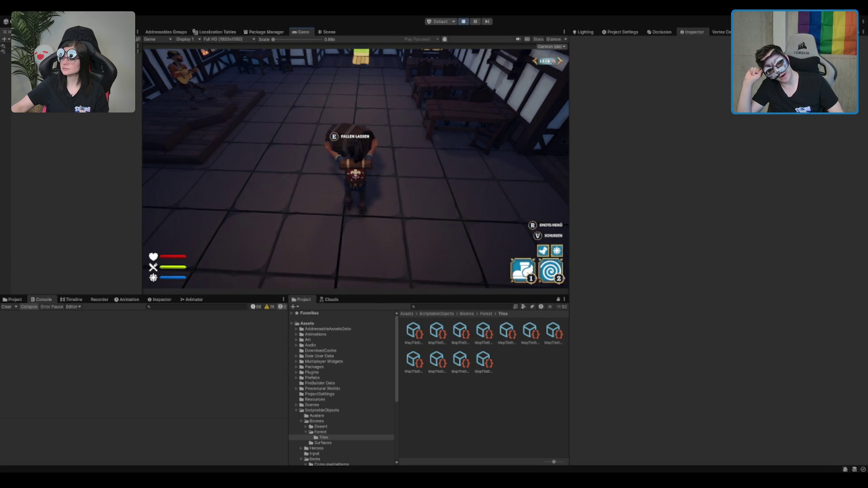
key(w)
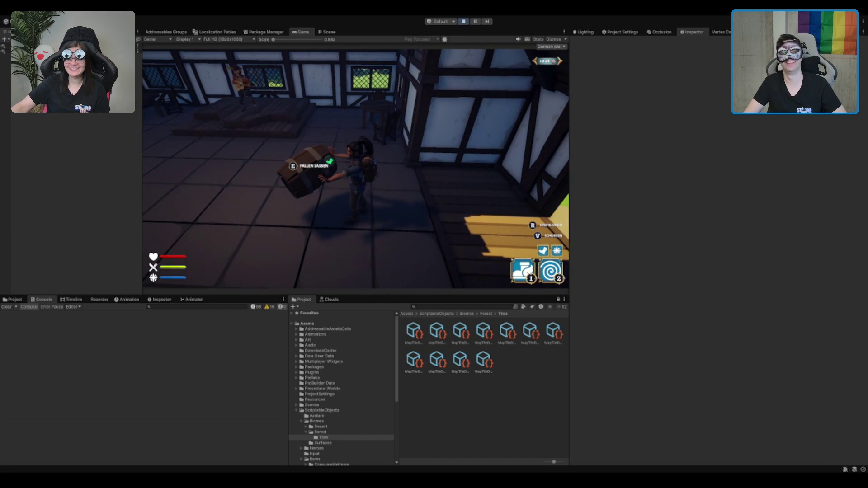
click(464, 22)
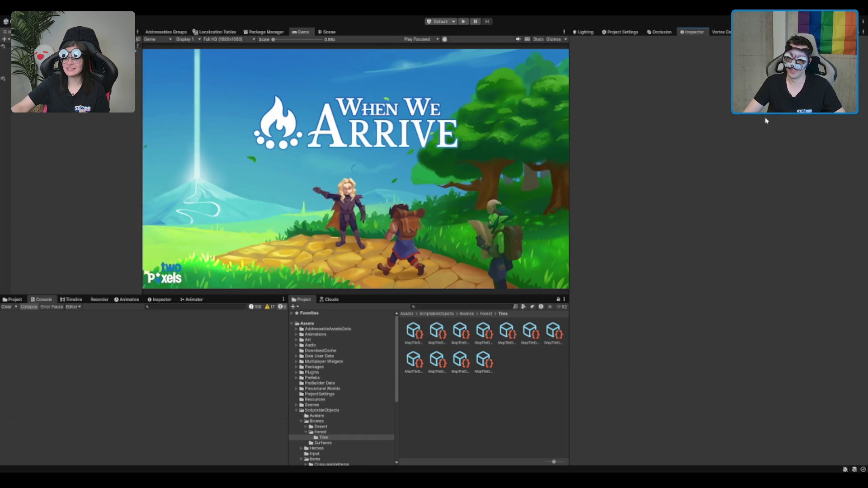
- Switch to Rider to review the UserInterfaceService.cs code
click(470, 413)
key(alt+Tab)
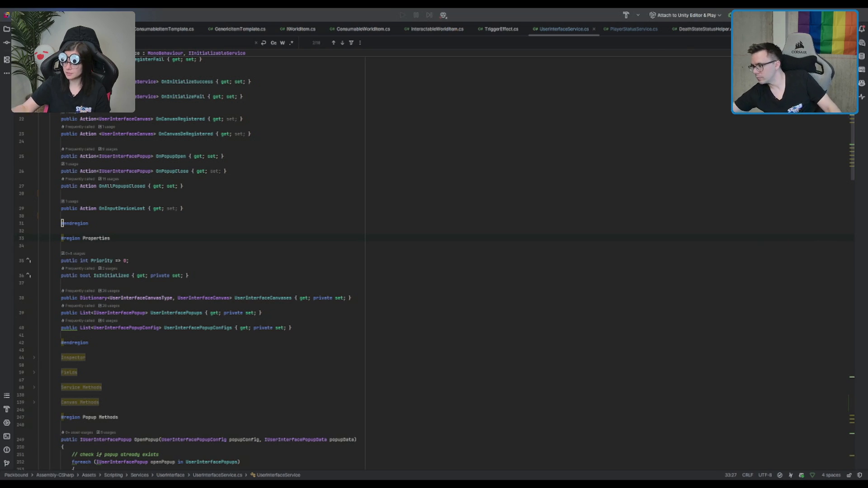
- Switch to Unity, then back to Rider to check CarryBehaviour.cs
key(alt+Tab)
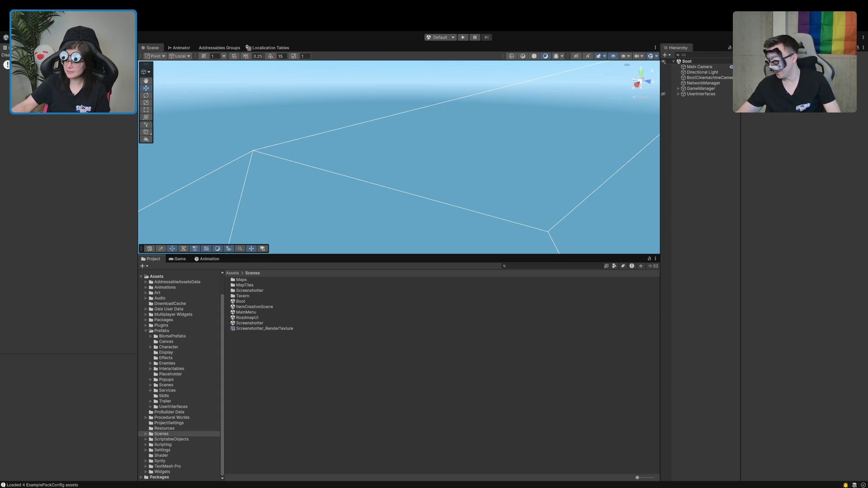
key(alt+Tab)
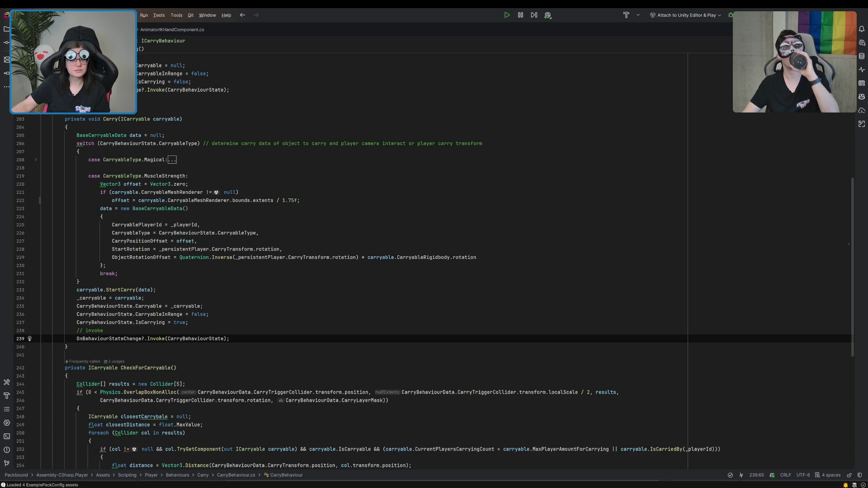
- Return to Unity and run the Boot scene in play mode
key(alt+Tab)
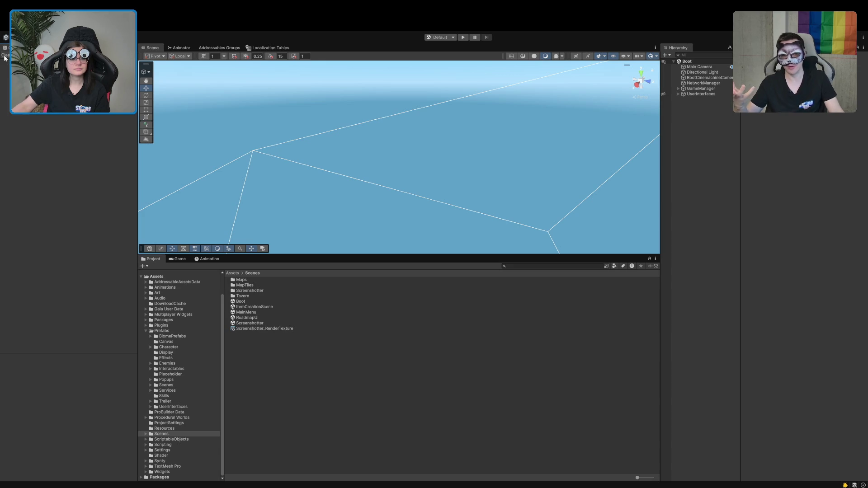
click(462, 37)
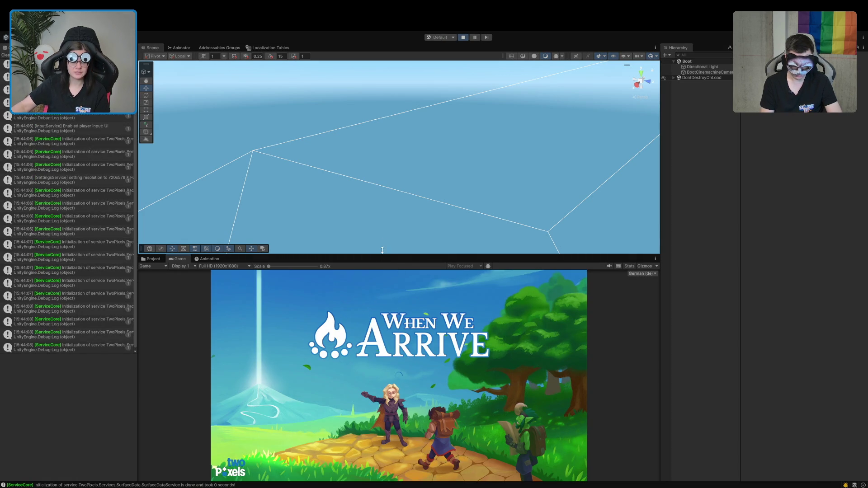
- Enlarge the Game view, start a single-player game, and walk the character to the barrel
drag(381, 255, 381, 216)
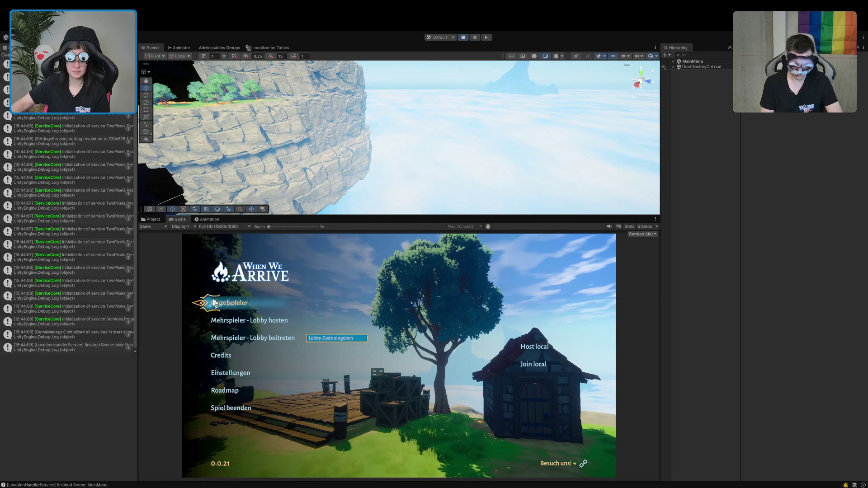
click(215, 304)
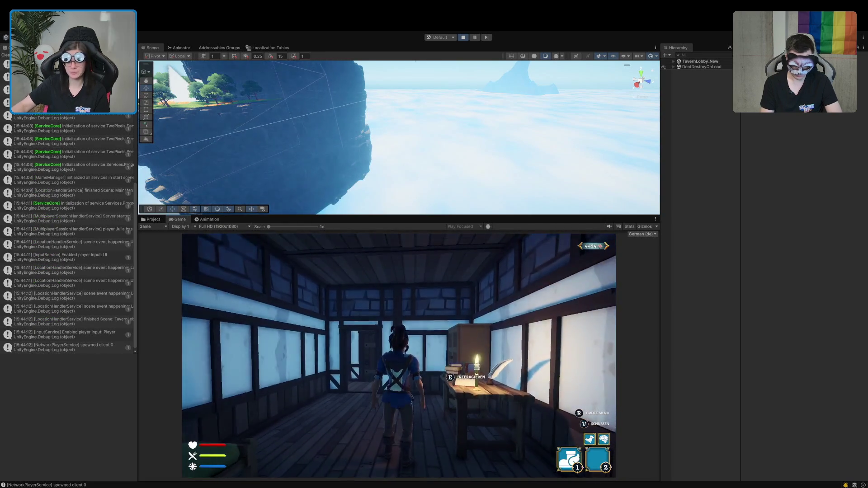
key(w)
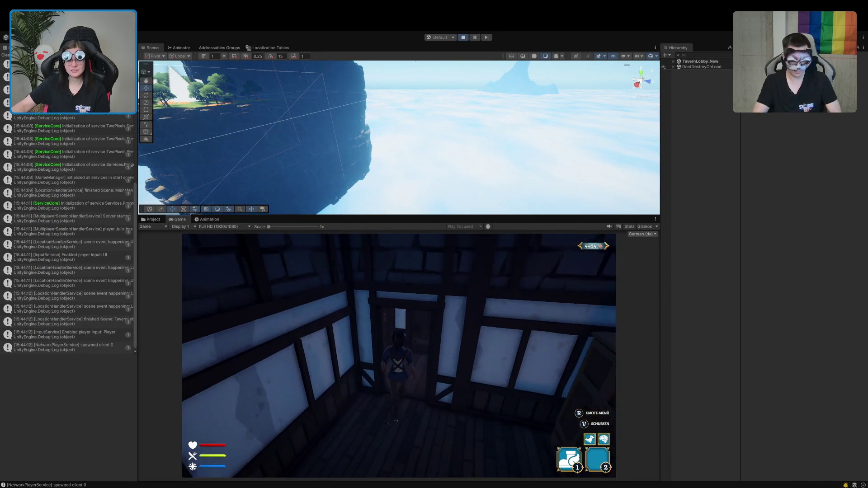
key(w)
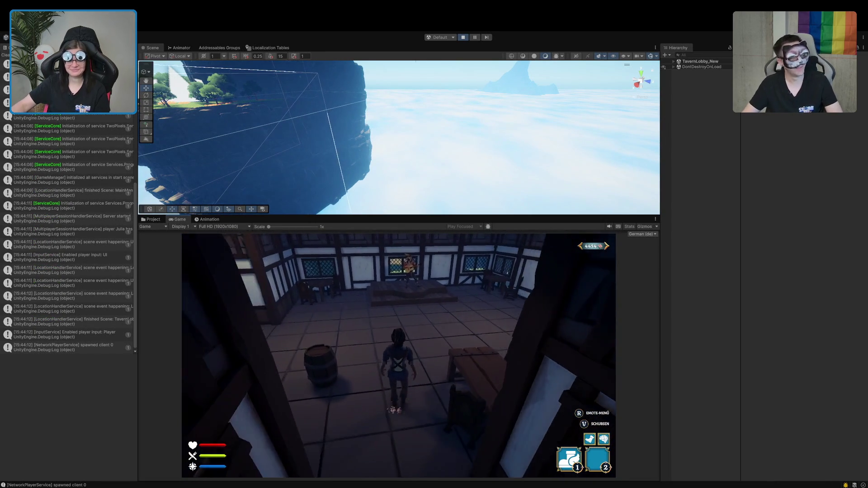
key(w)
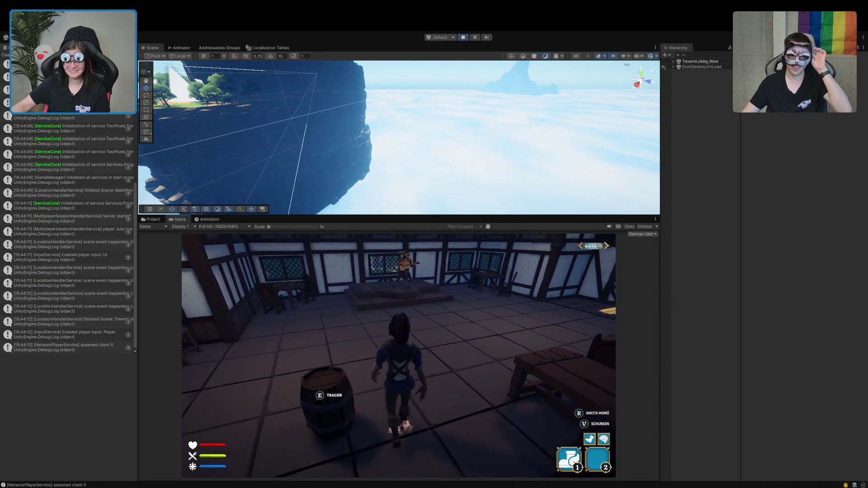
- Walk the character out of the tavern and along the path into the green portal
key(w)
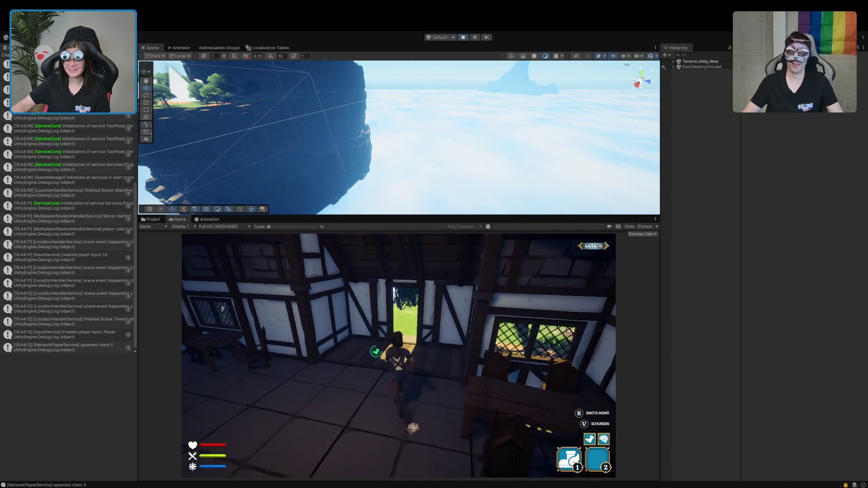
key(w)
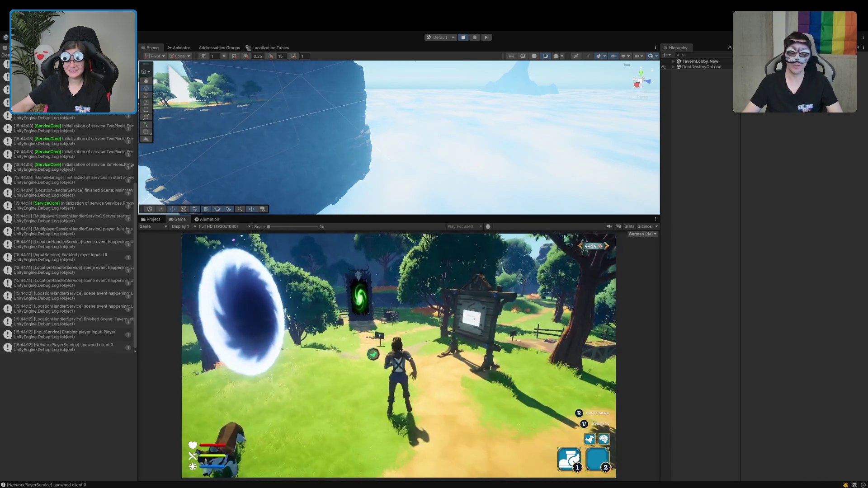
key(w)
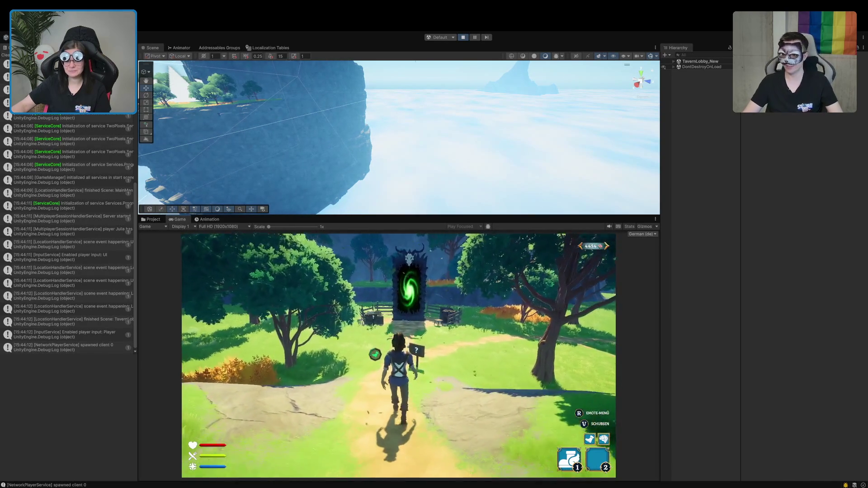
key(w)
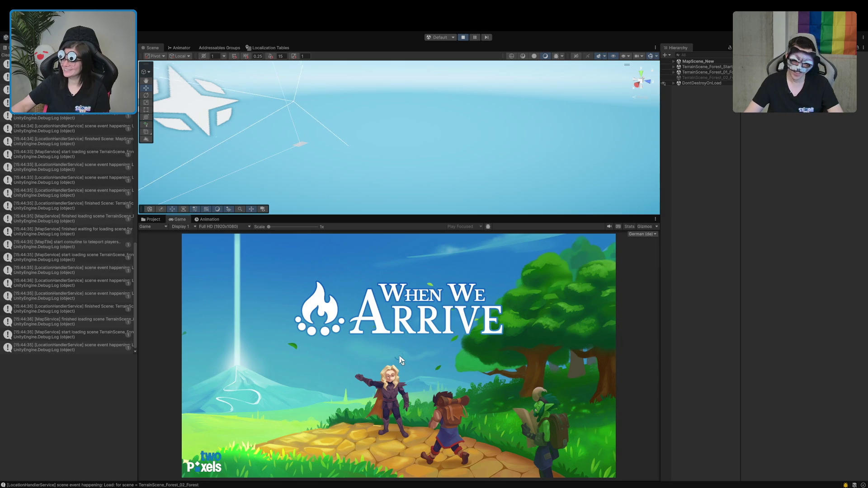
- Run the character along the forest path, around the left bend and uphill toward the trees
key(w)
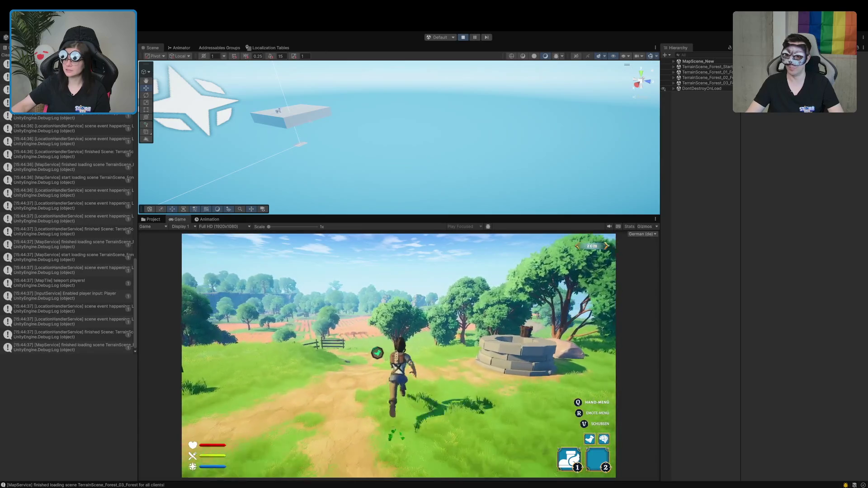
key(w)
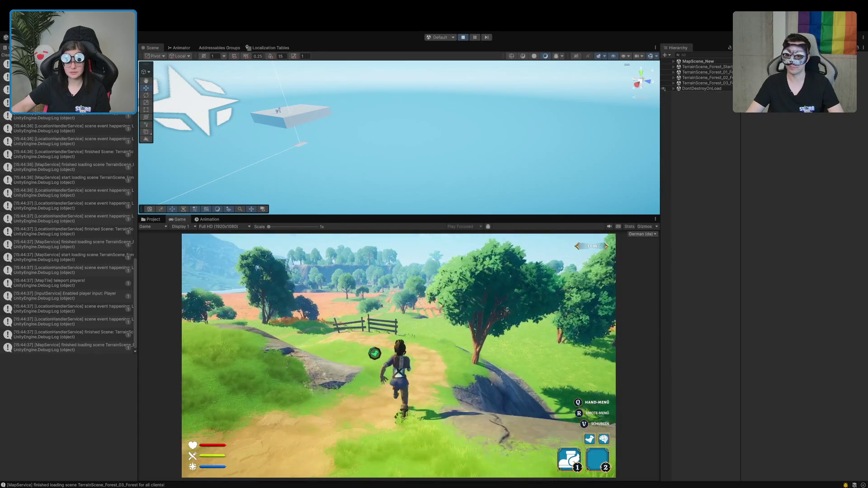
key(a)
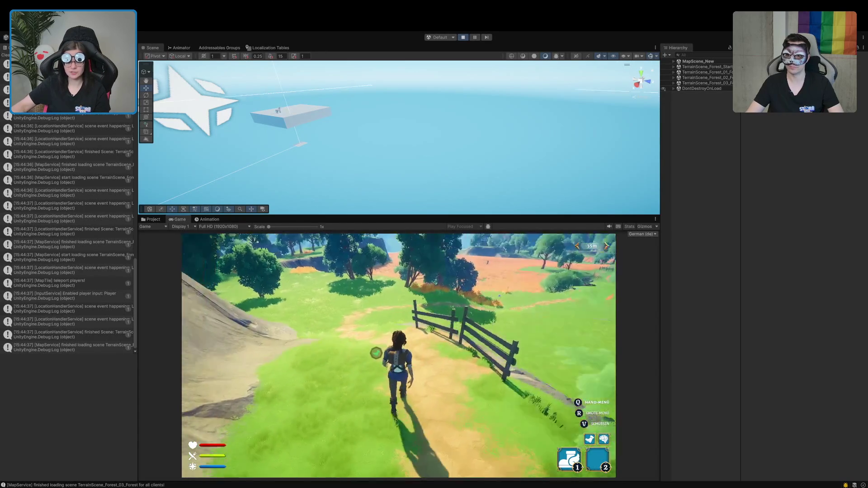
key(w)
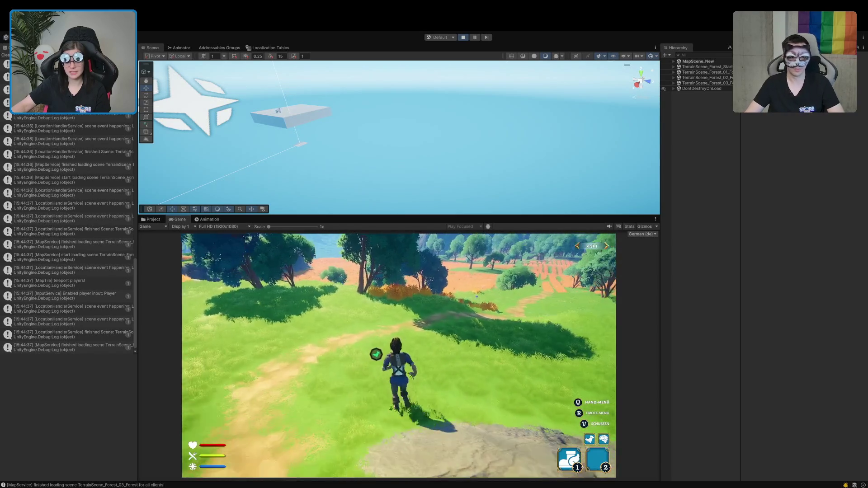
key(w)
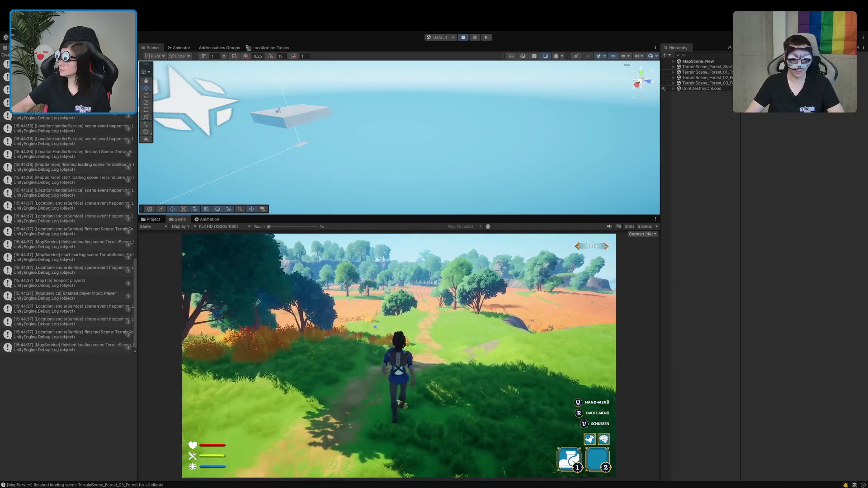
key(w)
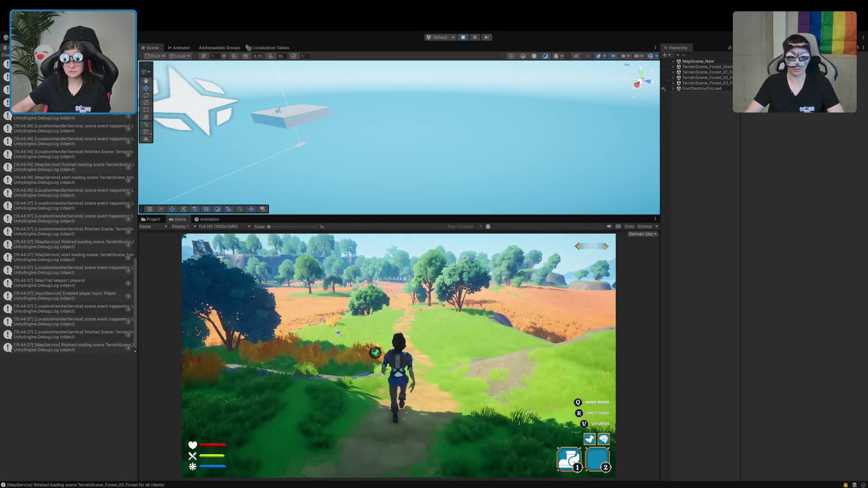
key(w)
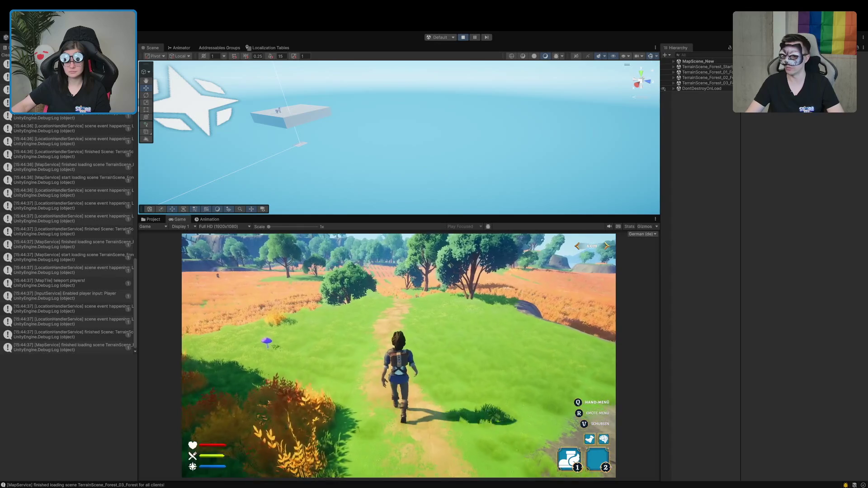
key(w)
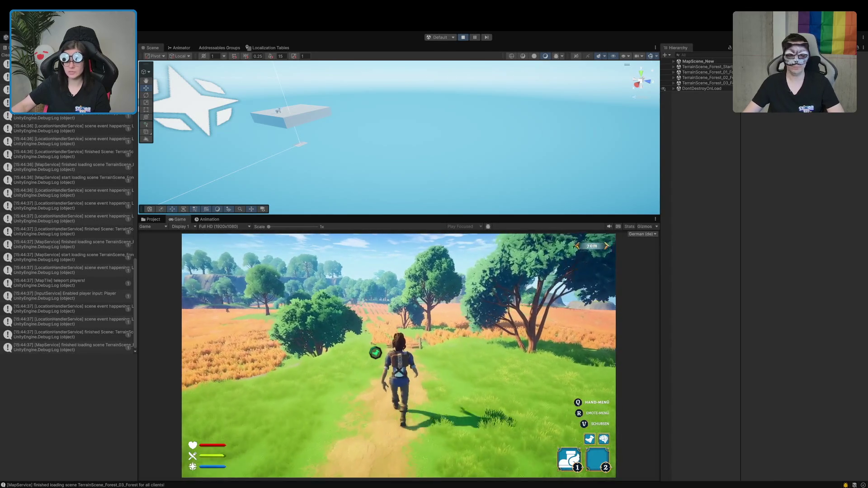
- Run down to the fence, past the broken cart, and along the wheat-field path
key(w)
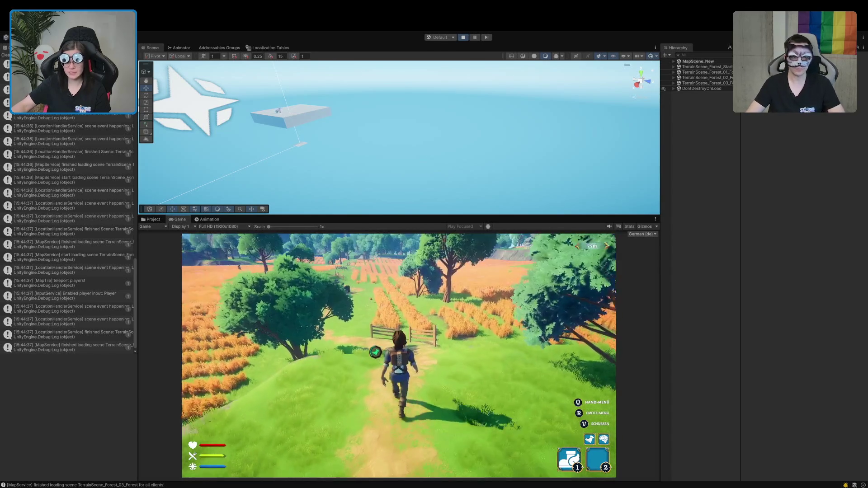
key(w)
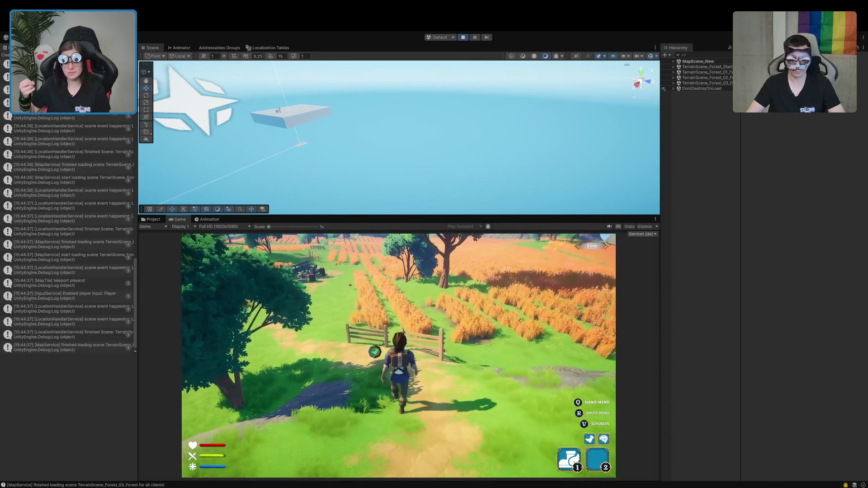
key(w)
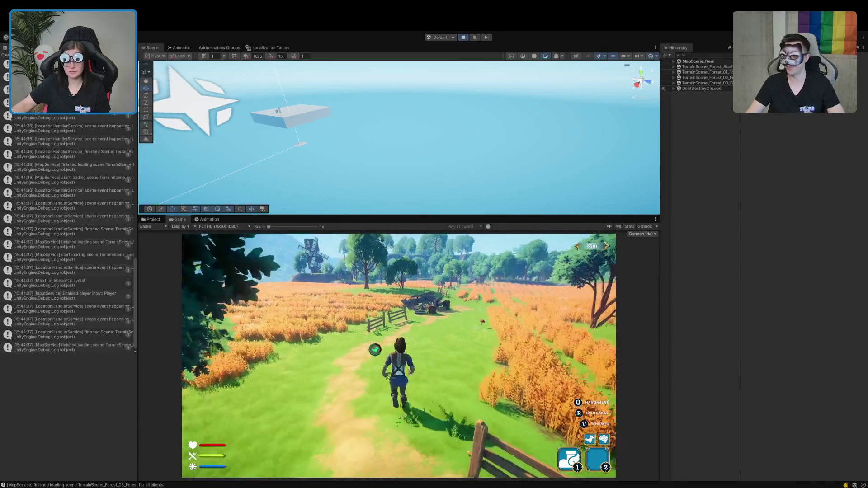
key(w)
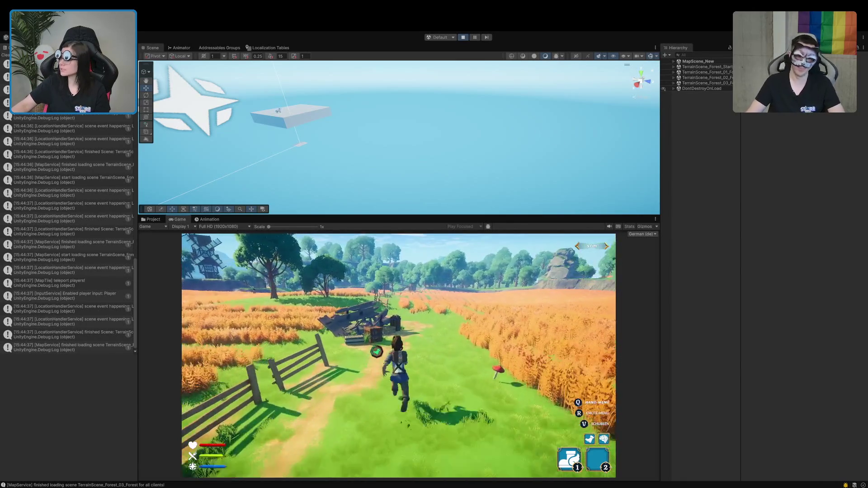
key(w)
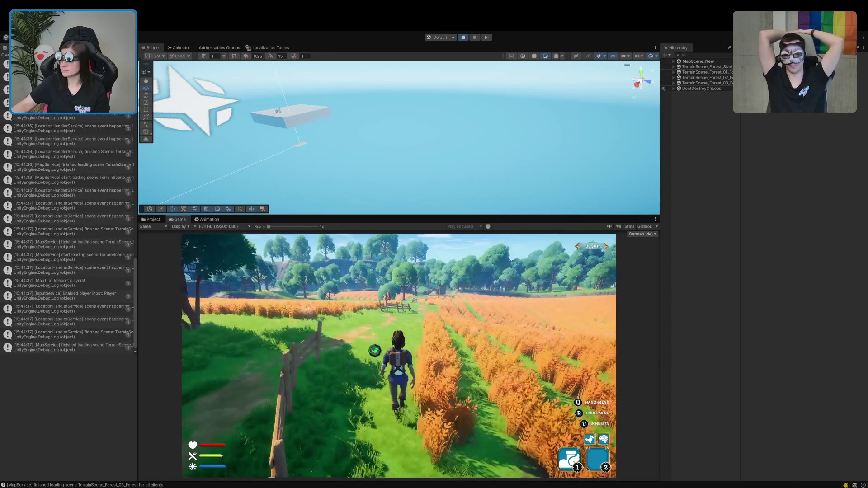
key(w)
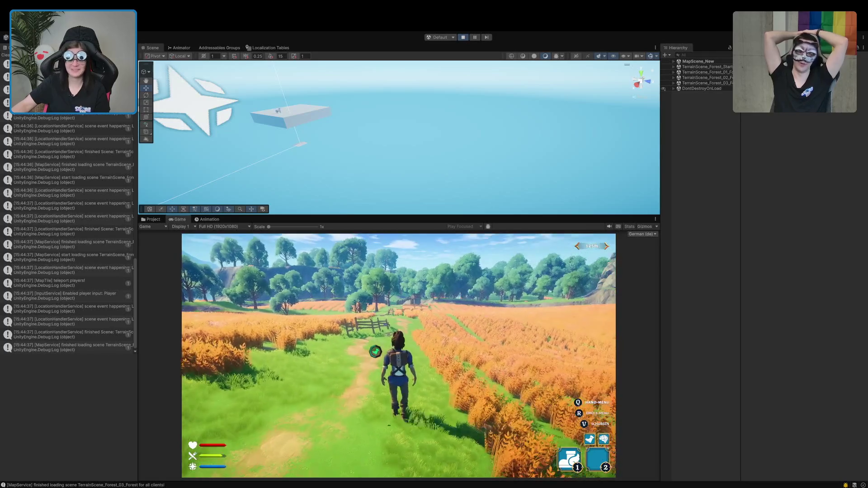
key(w)
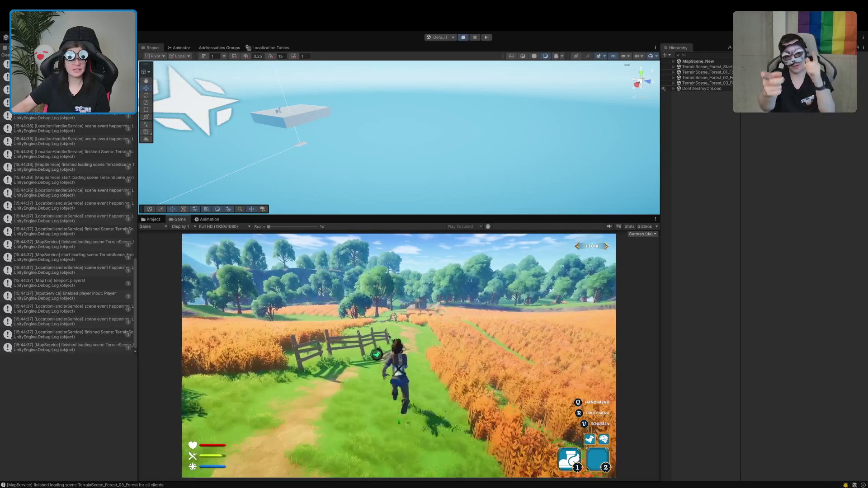
key(w)
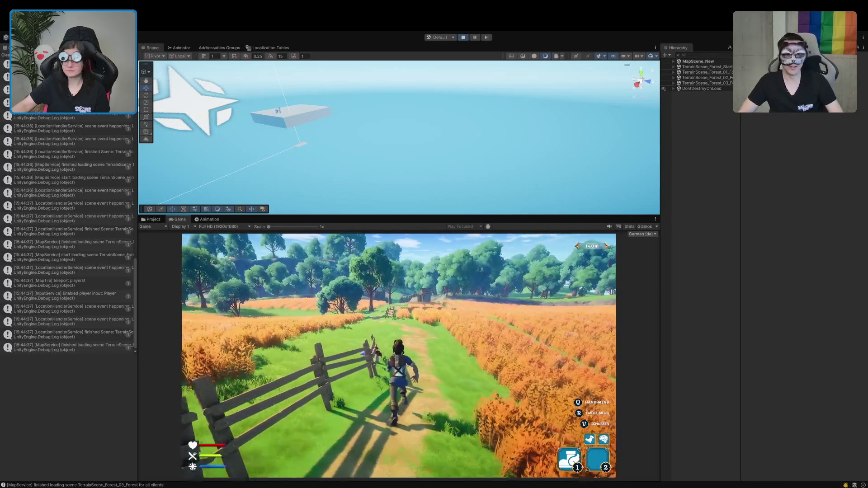
key(w)
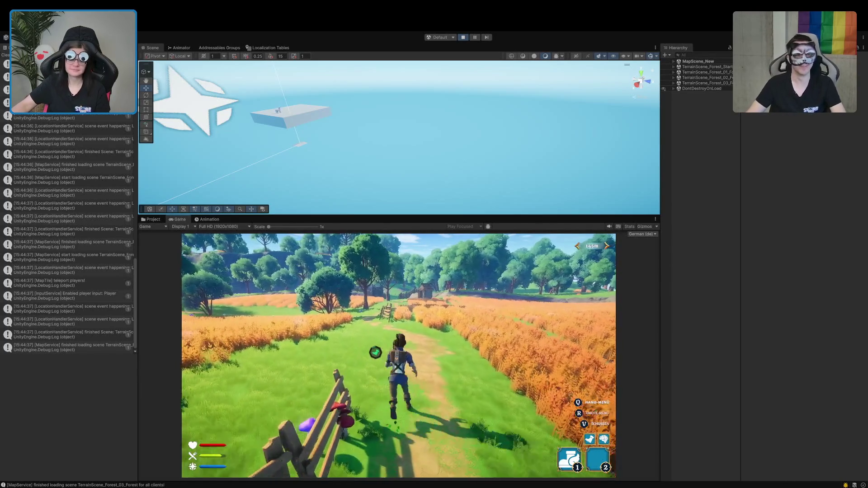
- Run past the hut and through the fence gap until TerrainScene_Forest_04 loads
key(w)
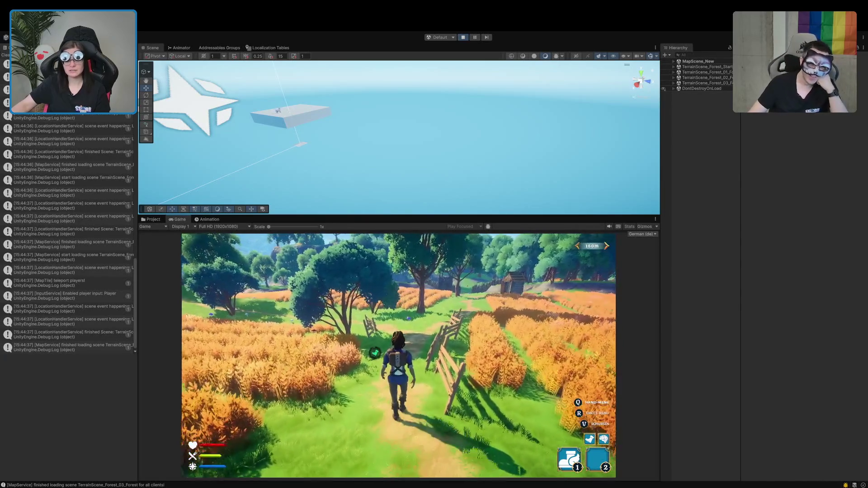
key(w)
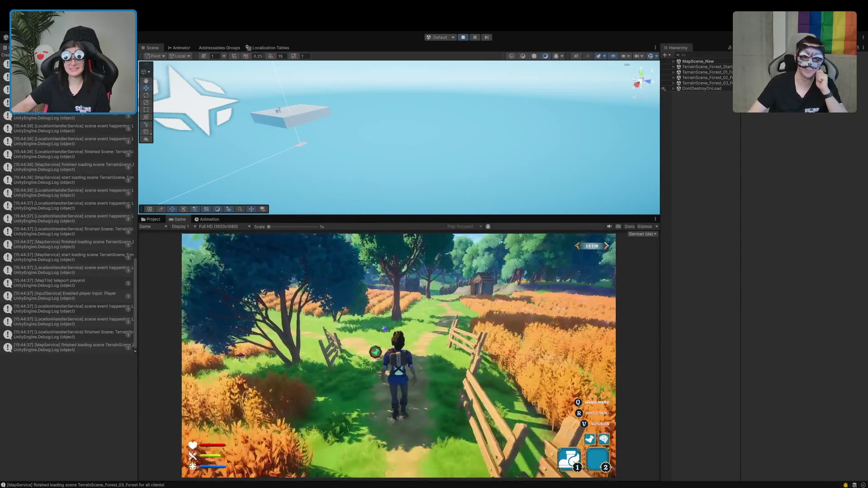
key(w)
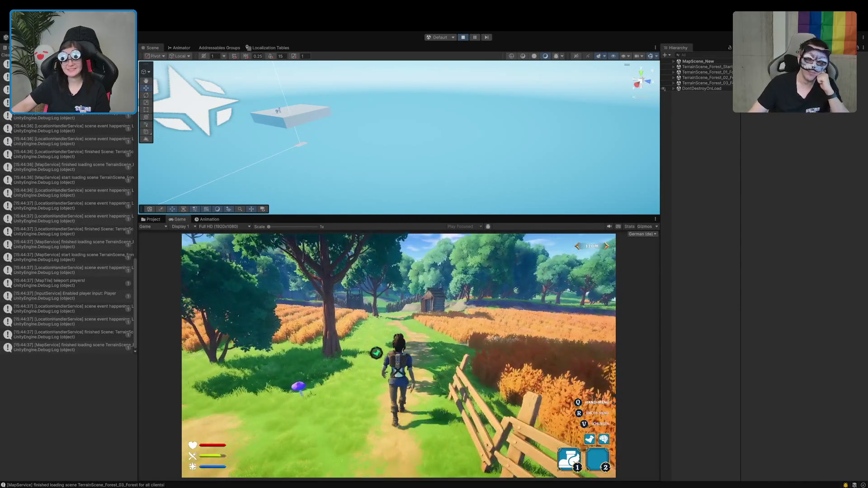
key(w)
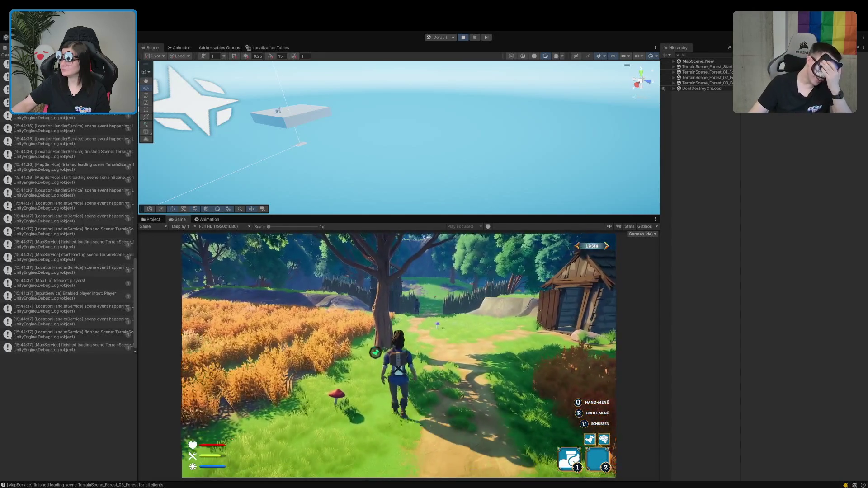
key(w)
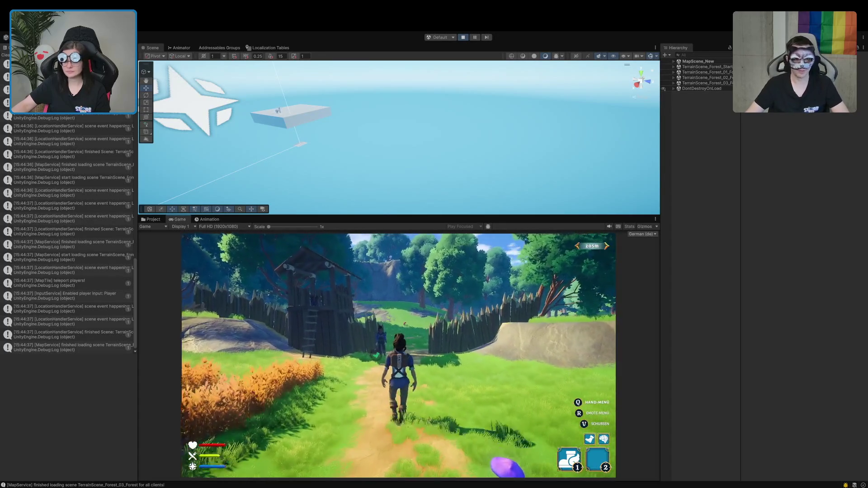
key(w)
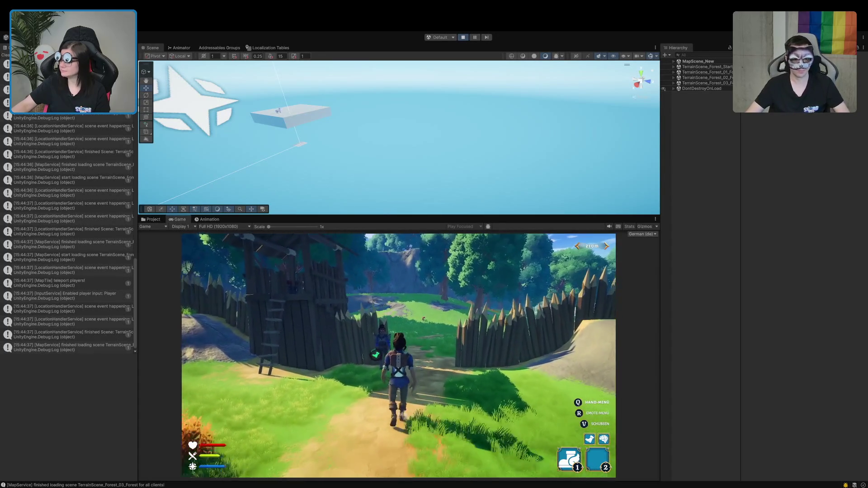
key(w)
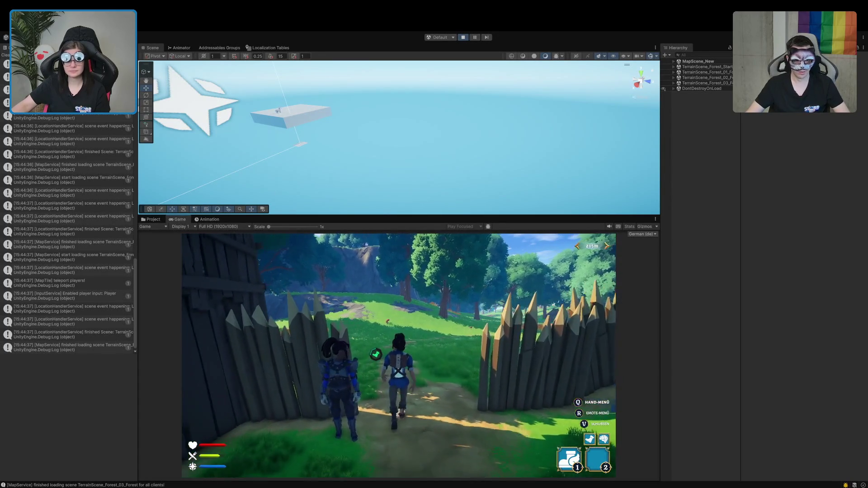
key(w)
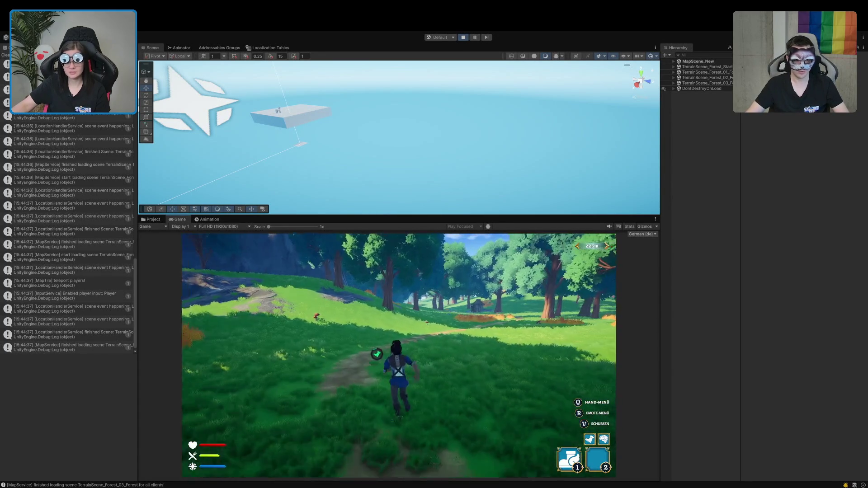
key(w)
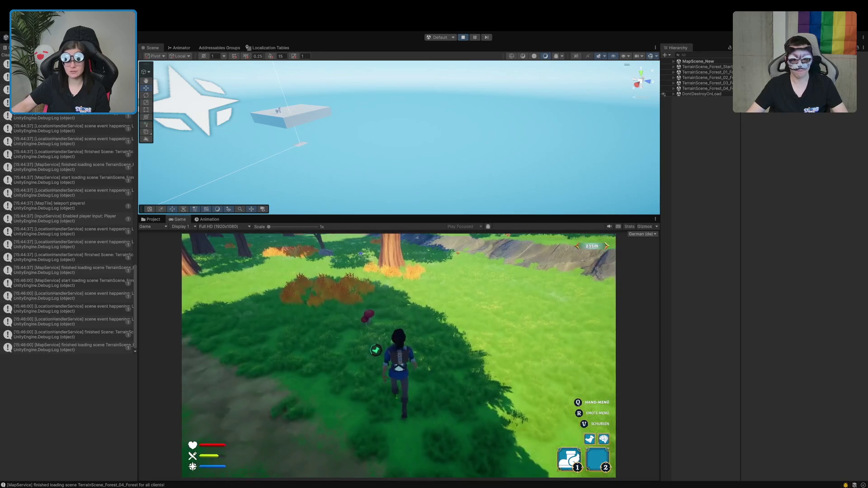
key(w)
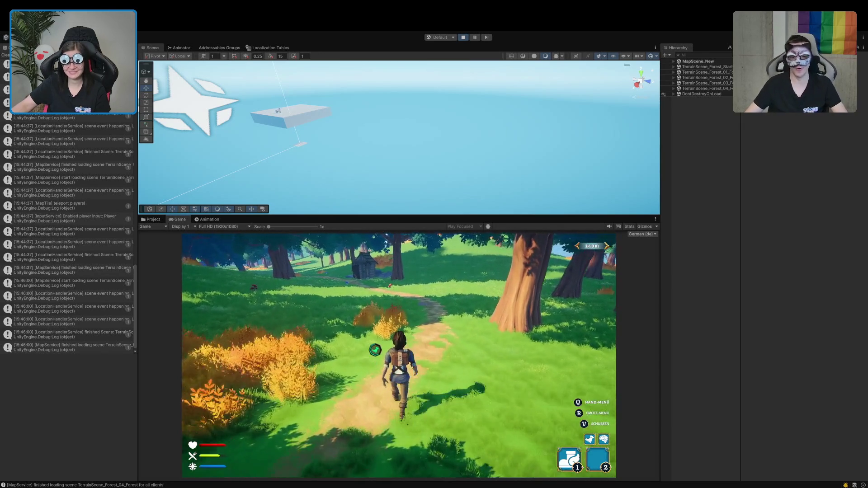
- Run the character past the hut and the blue mushroom along the forest path
key(w)
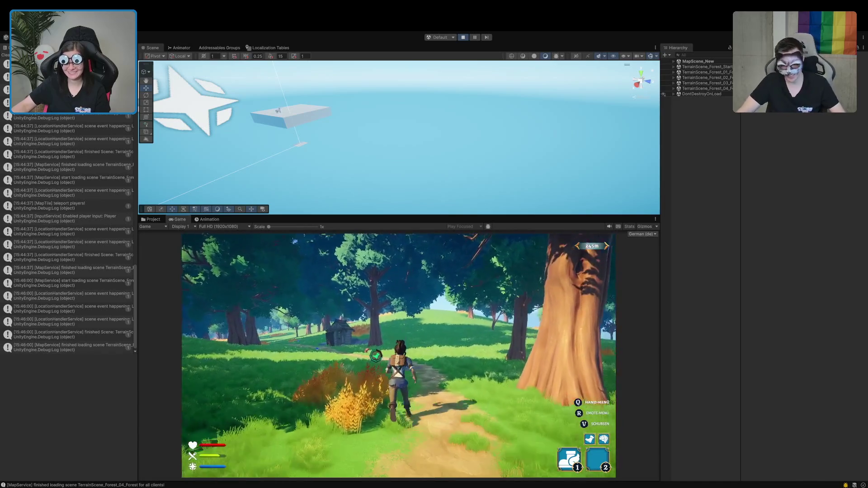
key(w)
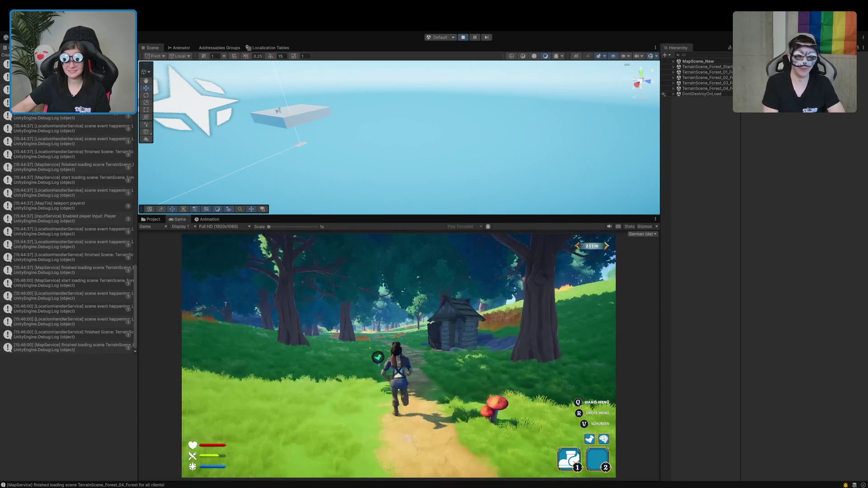
key(w)
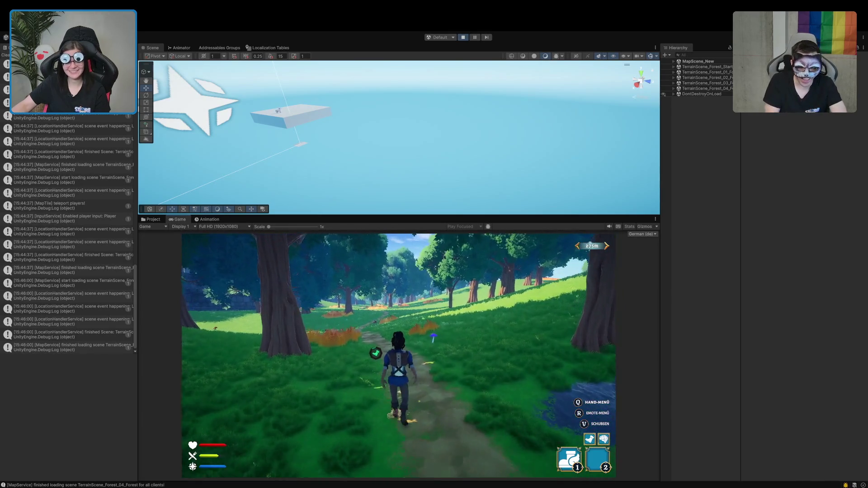
key(w)
key(w)
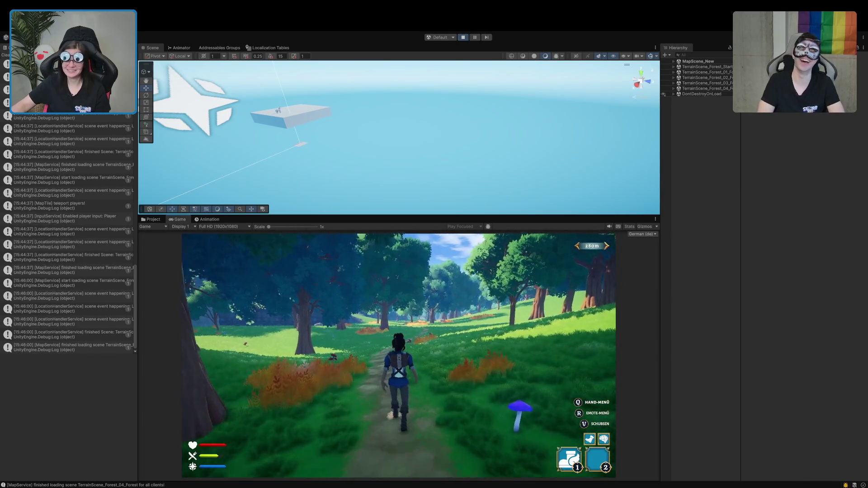
key(w)
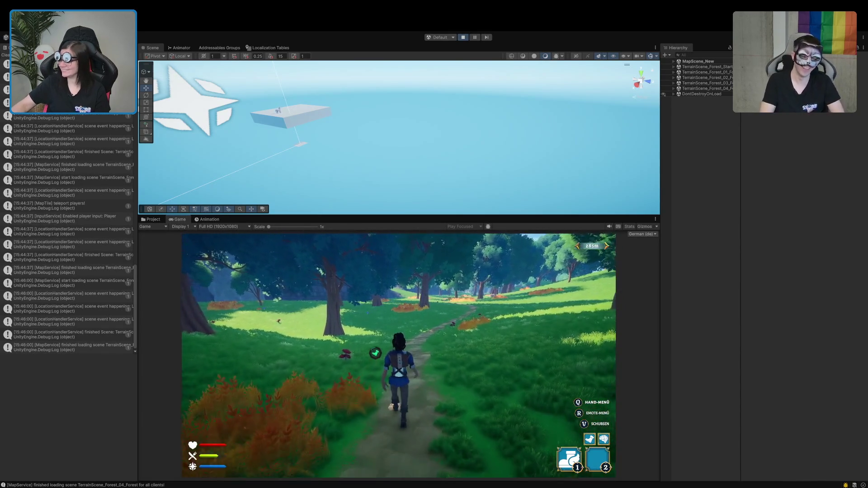
key(w)
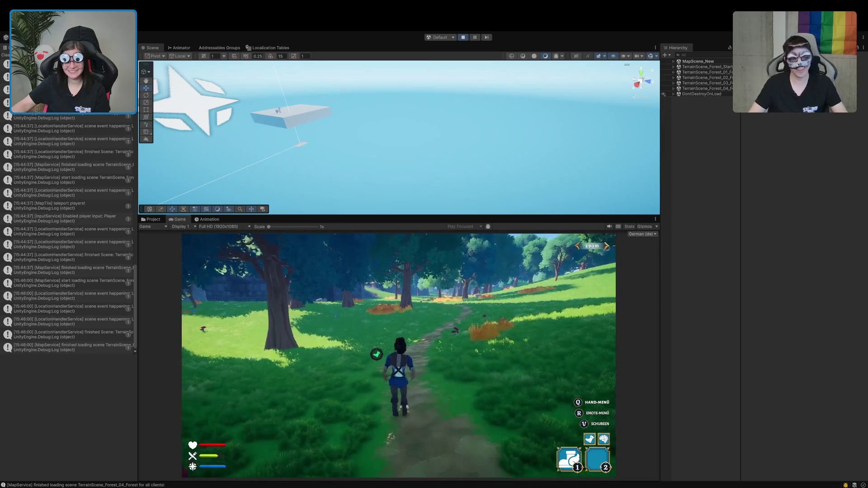
key(w)
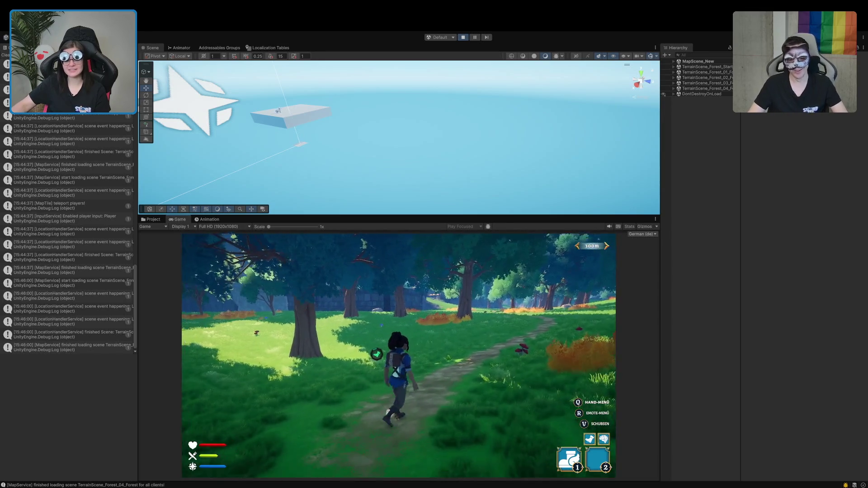
key(w)
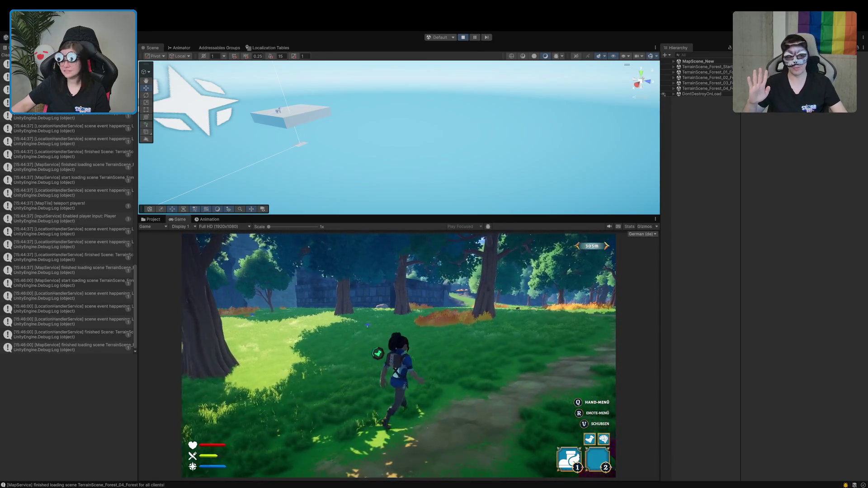
- Walk further along the forest path while turning the camera, then stop
key(w)
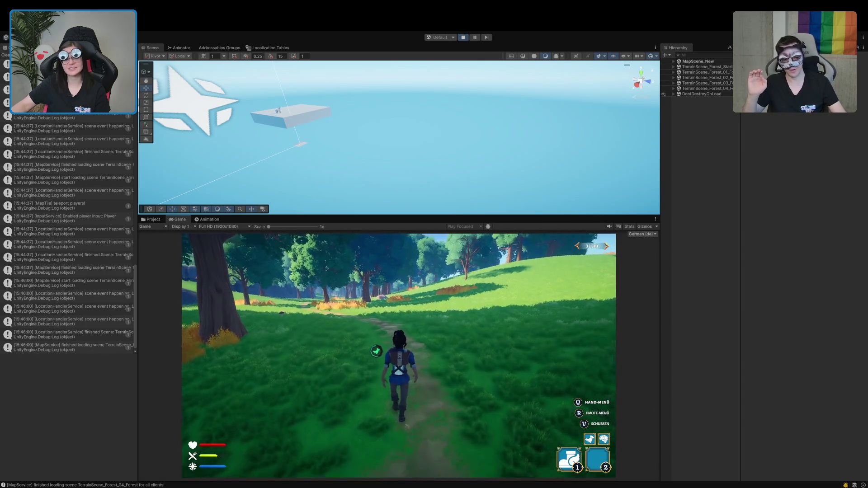
key(w)
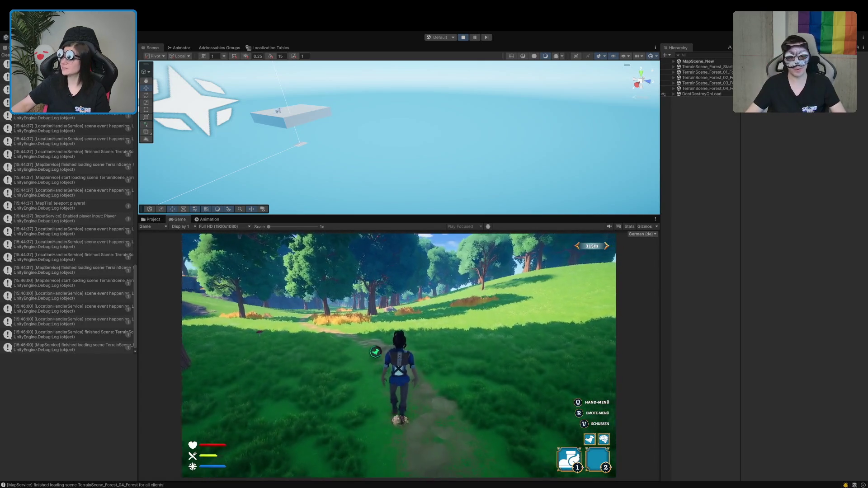
key(w)
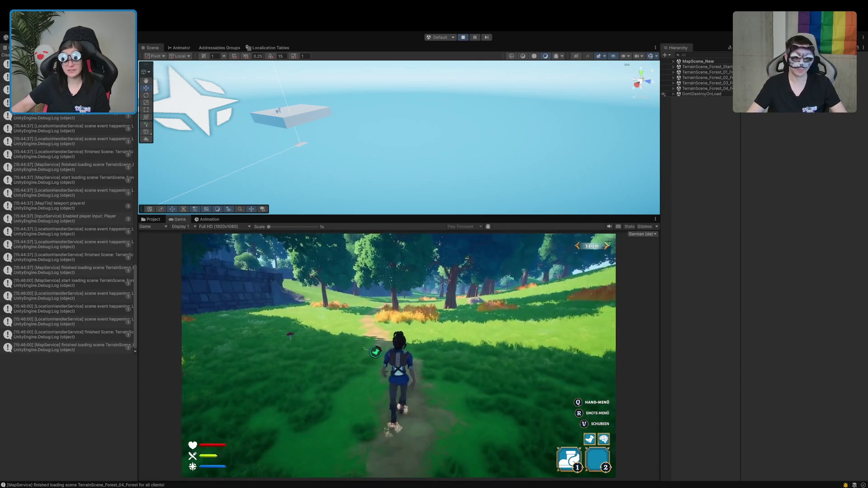
key(w)
key(w)
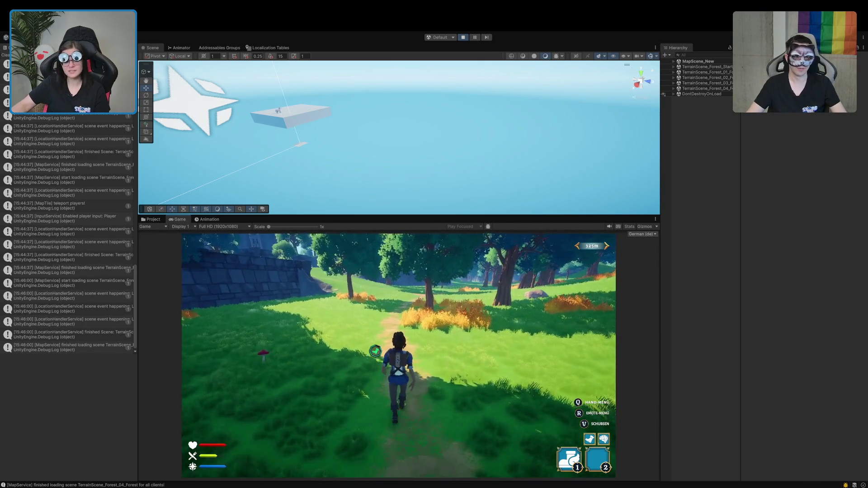
key(w)
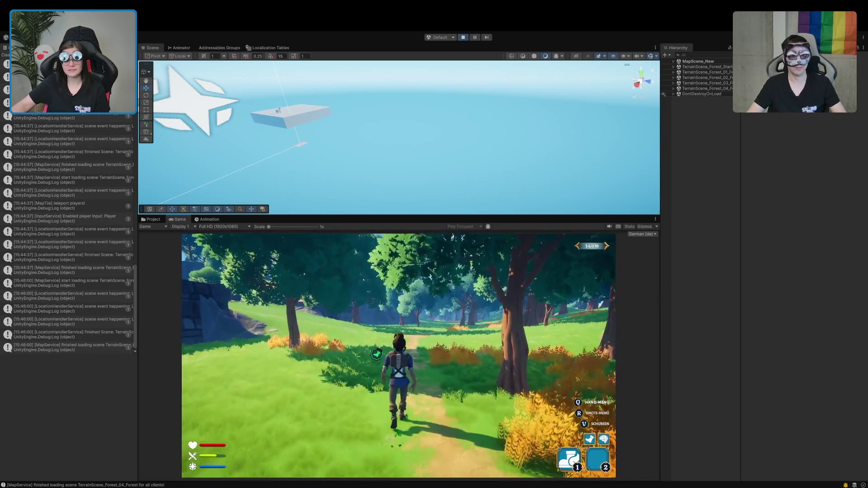
key(w)
key(w)
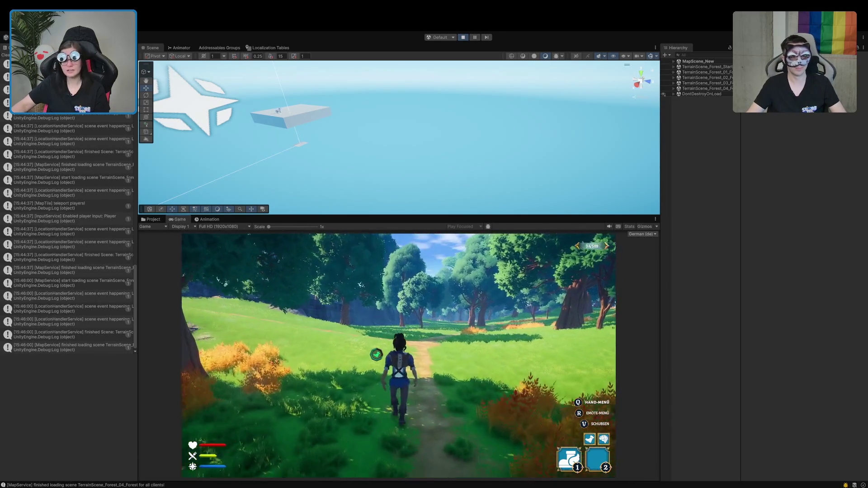
key(w)
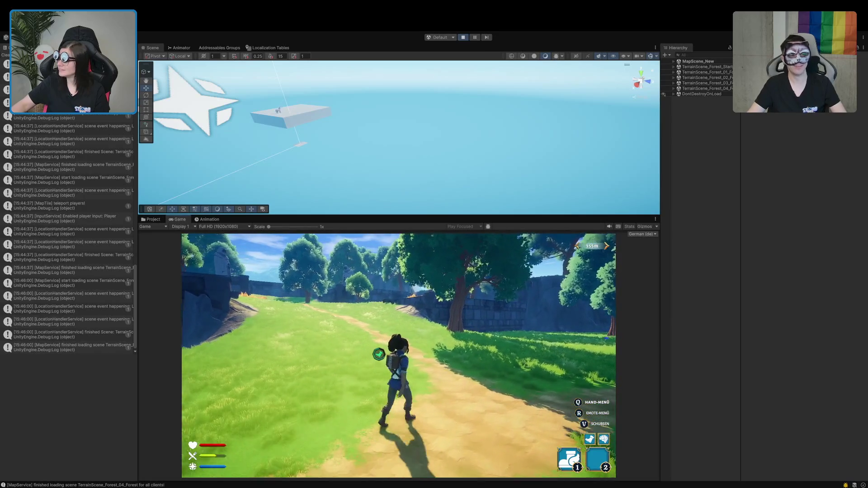
key(w)
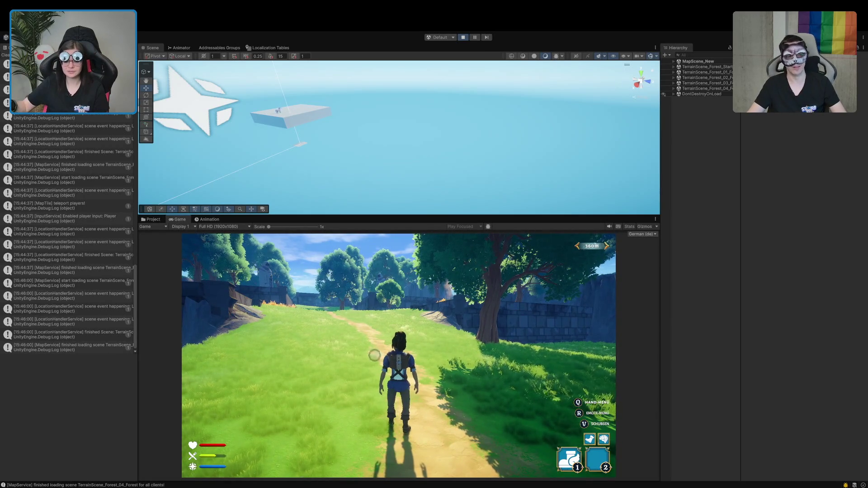
- Resume walking along the path until the stone wall is ahead
key(w)
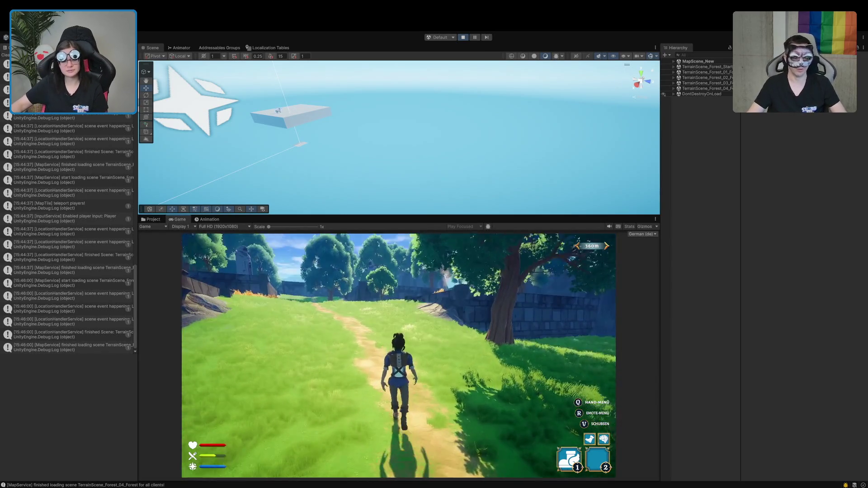
key(w)
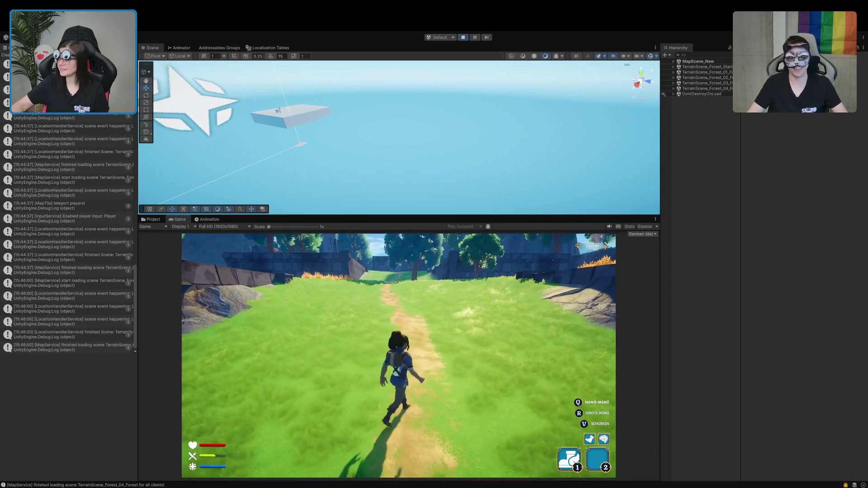
key(w)
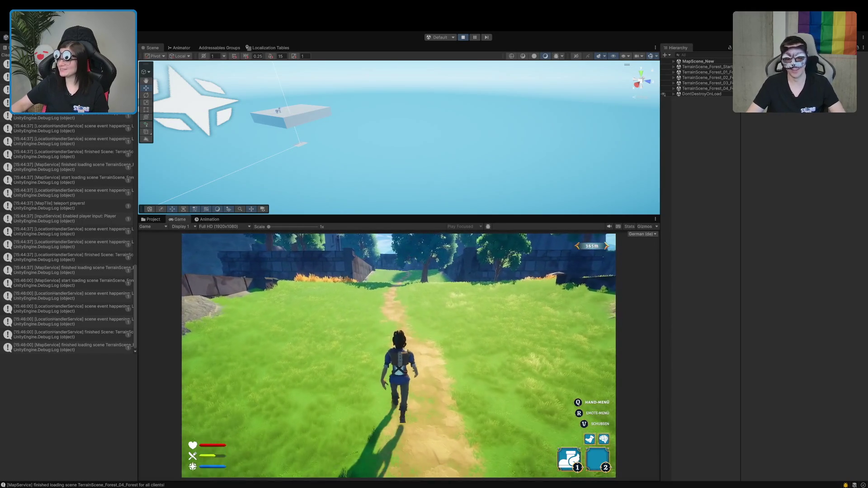
key(w)
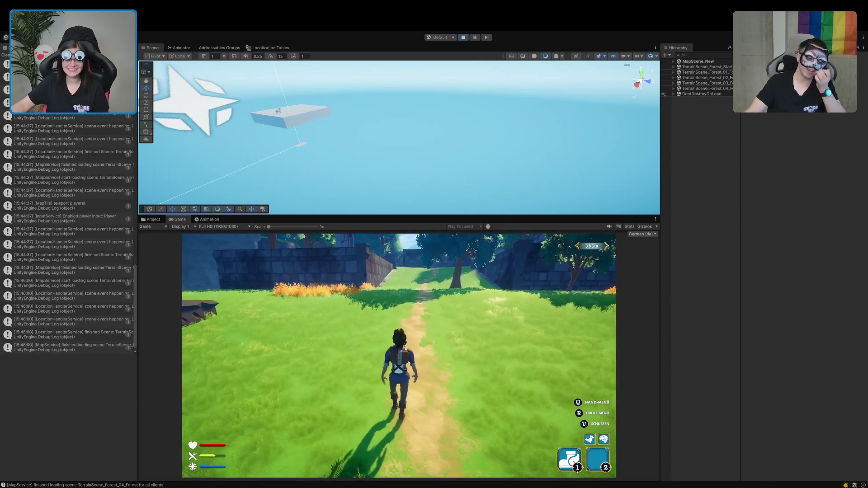
key(w)
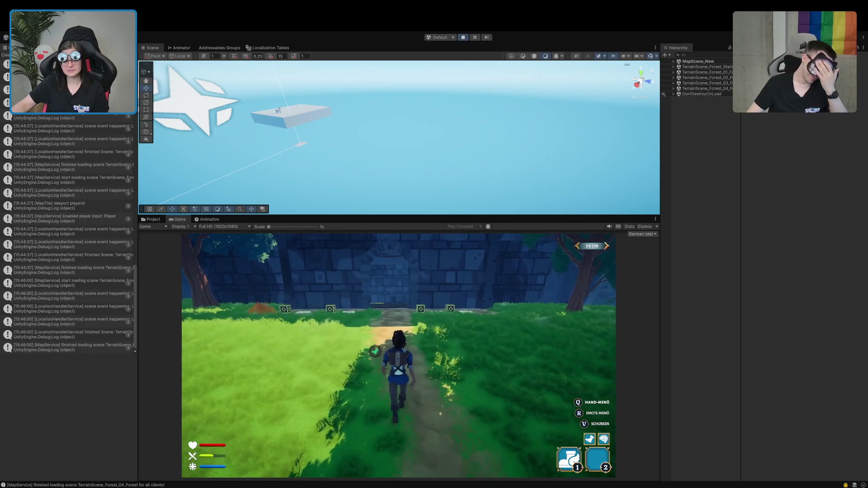
- Walk to the crate row by the wall, face the wall, and expand MapScene_New in the Hierarchy
key(w)
key(w)
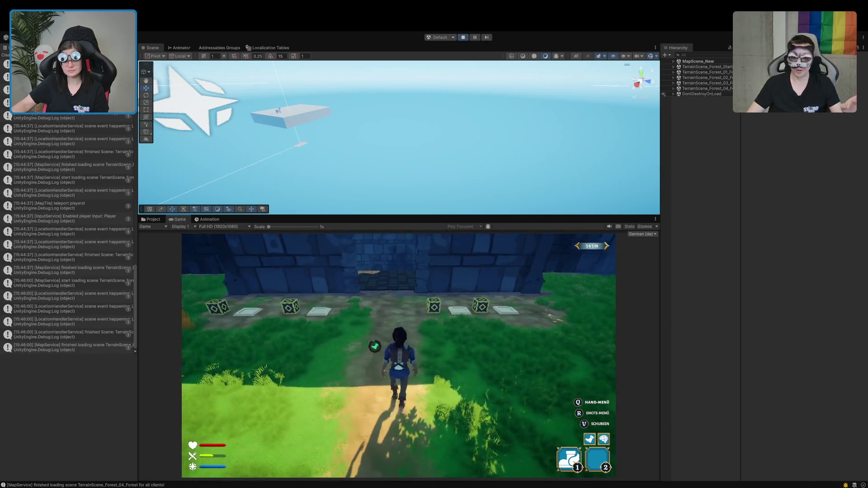
key(w)
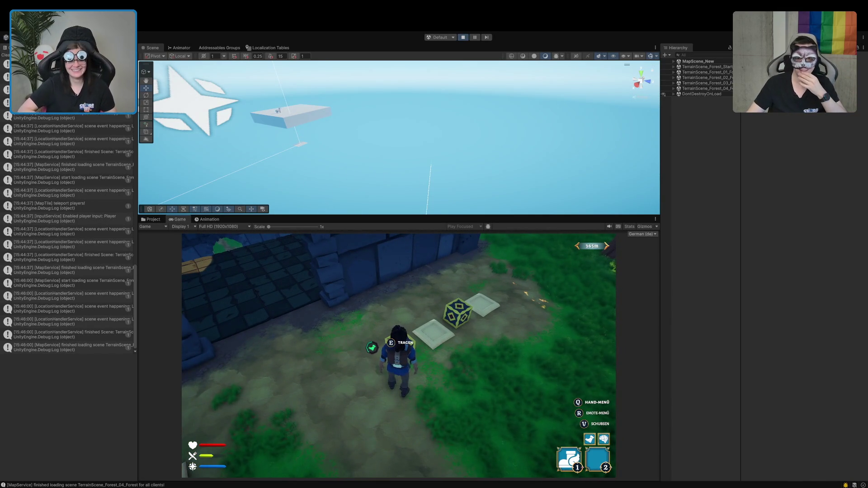
key(w)
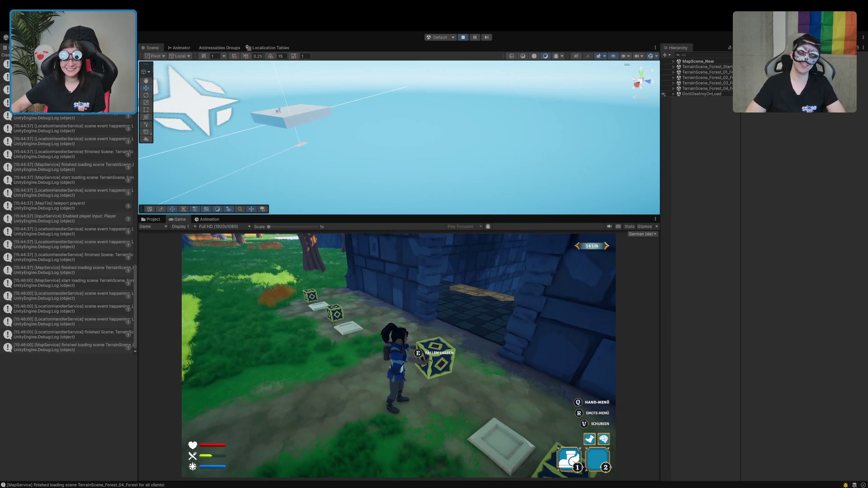
click(674, 61)
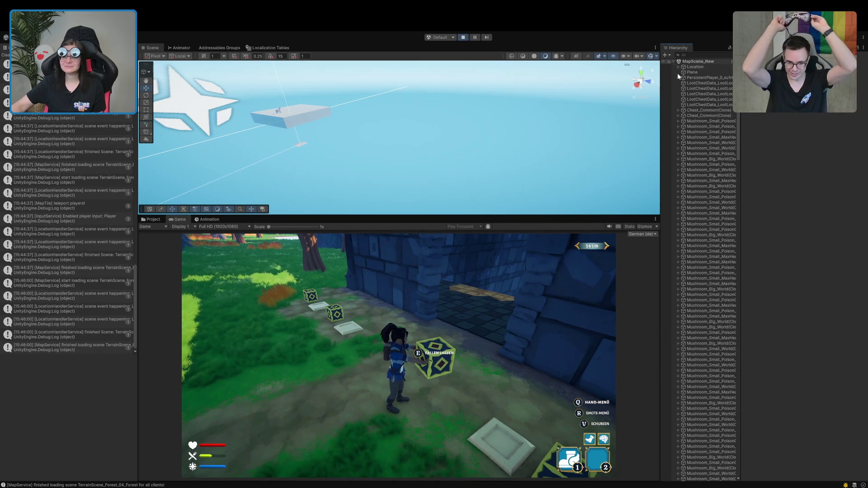
- Select PersistentPlayer's PlayerController Prefab and frame the character in the Scene view
click(677, 78)
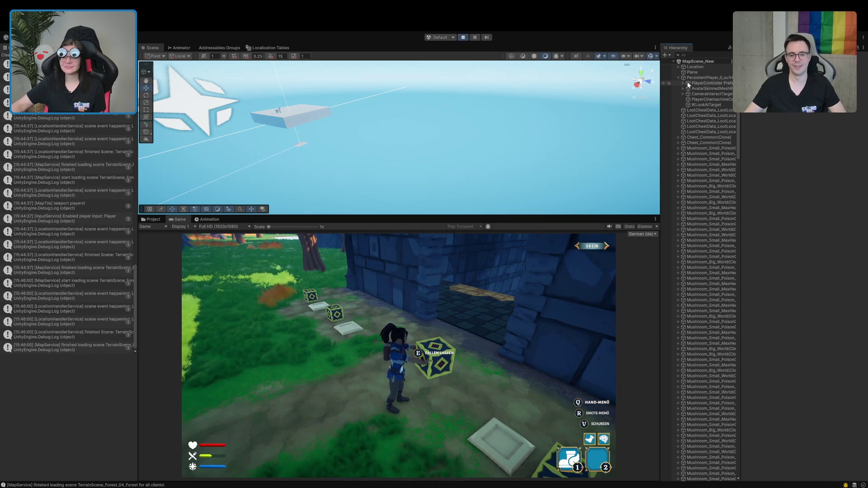
click(689, 84)
double_click(689, 84)
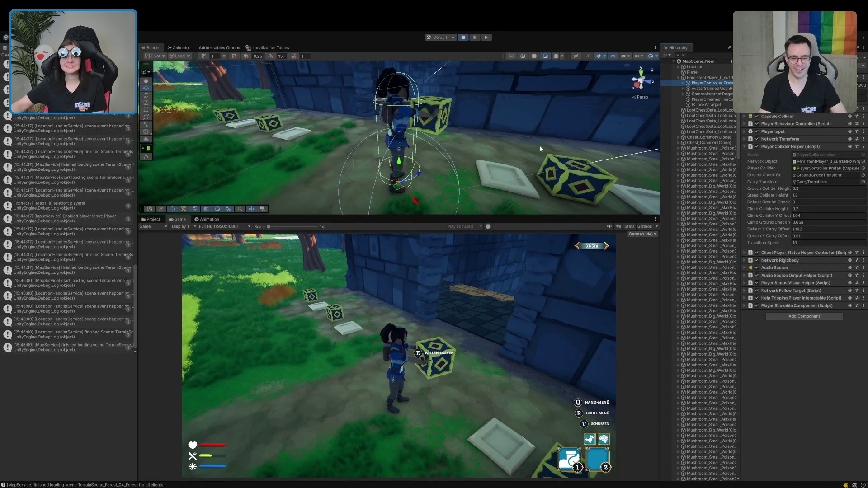
drag(480, 162, 642, 197)
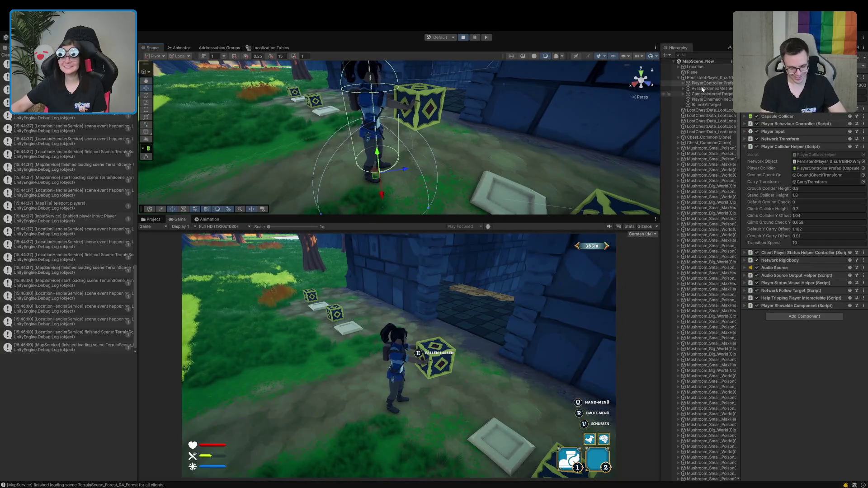
- Select the carried crate and zoom and orbit to look down on it
click(436, 105)
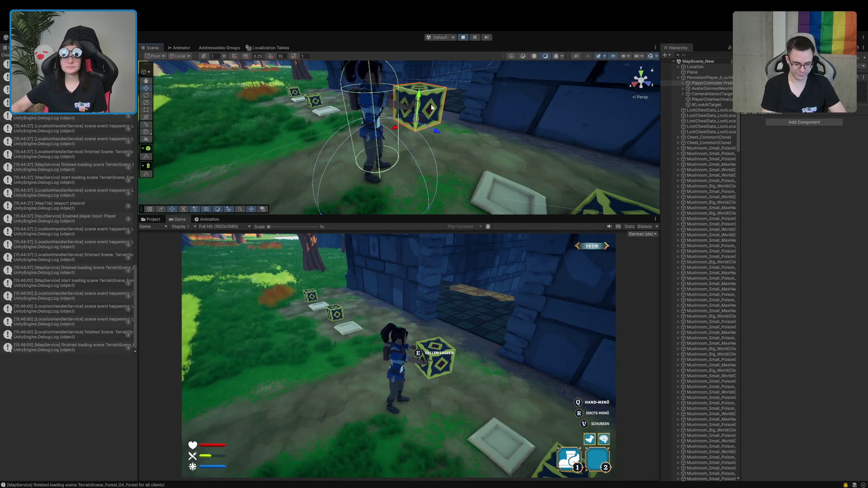
scroll(406, 158, up, 5)
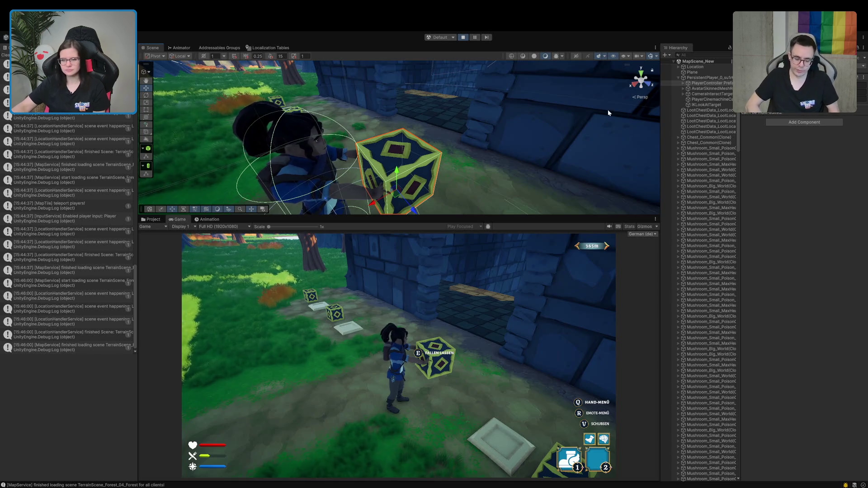
mouse_move(489, 180)
mouse_down()
mouse_move(393, 191)
mouse_move(401, 167)
mouse_move(384, 169)
mouse_move(379, 206)
mouse_move(339, 223)
mouse_move(414, 221)
mouse_move(573, 124)
mouse_move(416, 159)
mouse_up()
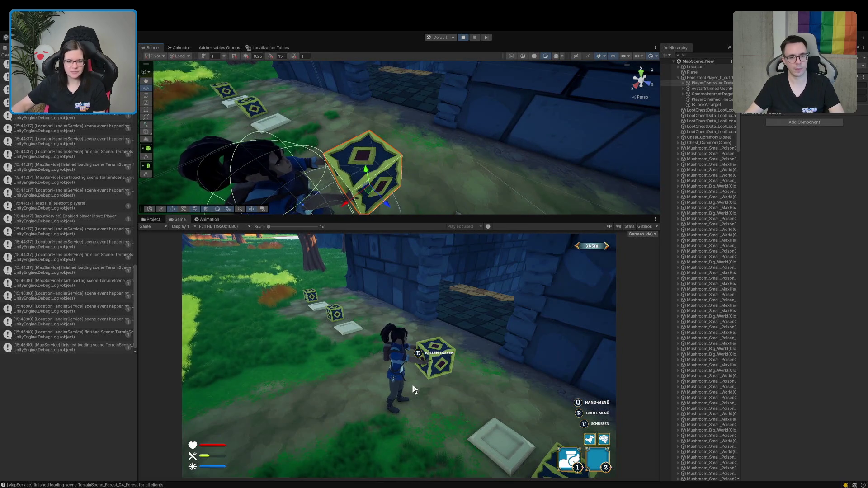
mouse_move(424, 172)
mouse_down()
mouse_move(351, 130)
mouse_move(451, 98)
mouse_up()
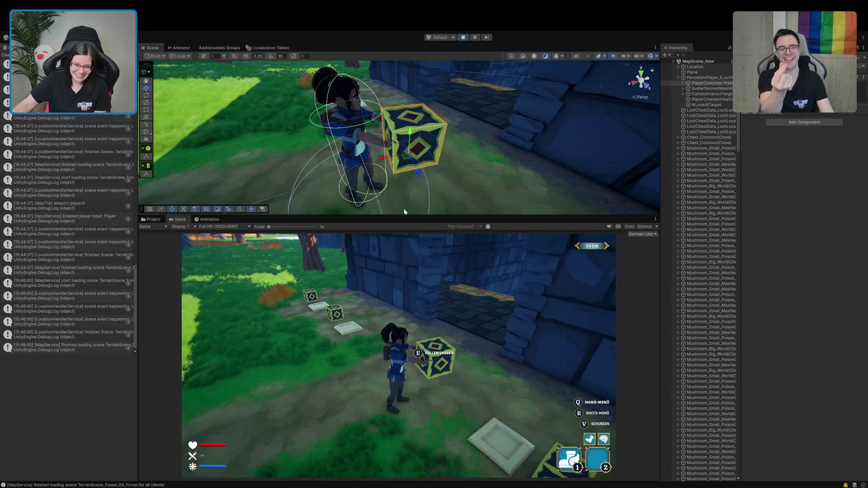
mouse_move(420, 132)
mouse_down()
mouse_move(451, 214)
mouse_move(426, 350)
mouse_up()
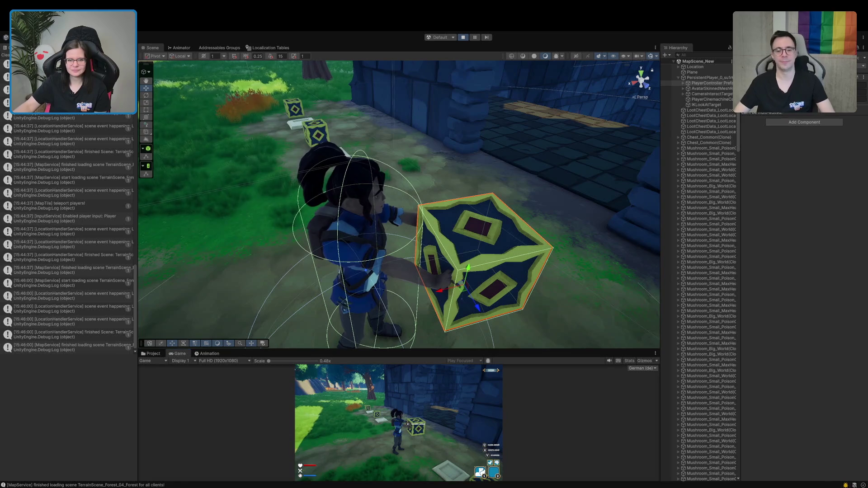
- Orbit to a top-down angle on the crate and drag the splitter up to enlarge the Game view
mouse_move(413, 211)
mouse_down()
mouse_move(426, 273)
mouse_move(413, 218)
mouse_move(399, 283)
mouse_up()
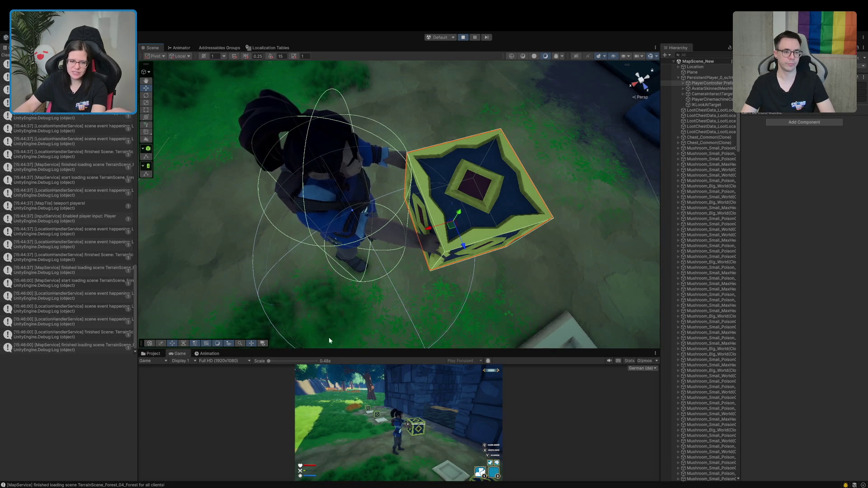
drag(320, 348, 370, 281)
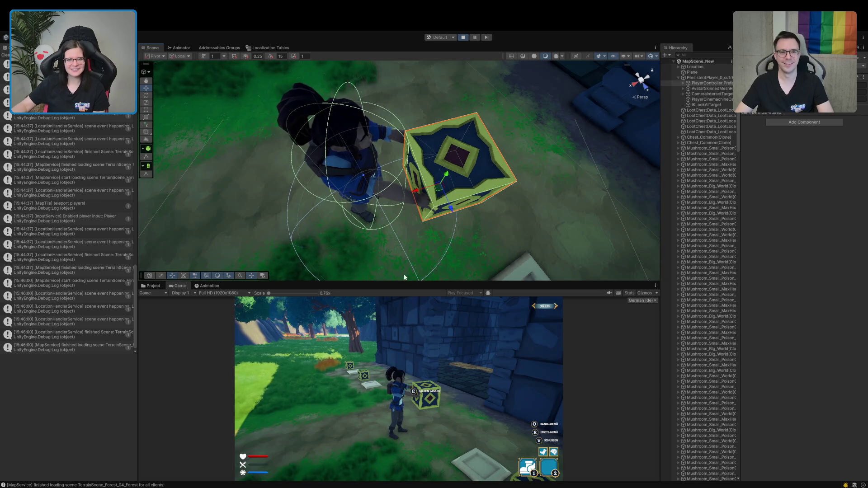
- Orbit around the character and crate, ending at a low side-on view facing the wall
drag(440, 193, 443, 189)
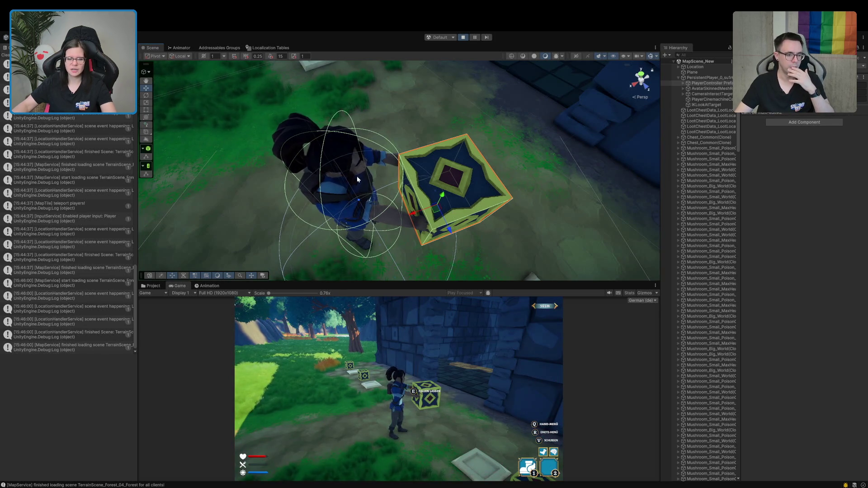
drag(381, 175, 467, 114)
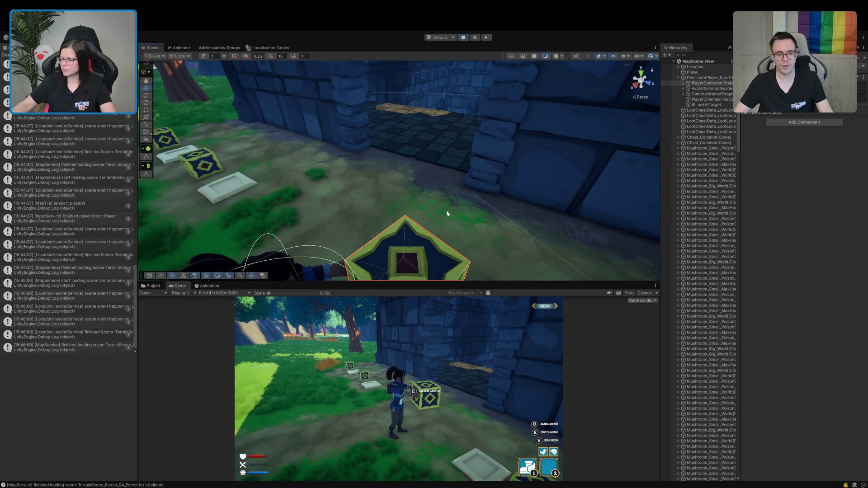
mouse_move(443, 213)
mouse_down()
mouse_move(363, 230)
mouse_move(427, 176)
mouse_move(430, 203)
mouse_up()
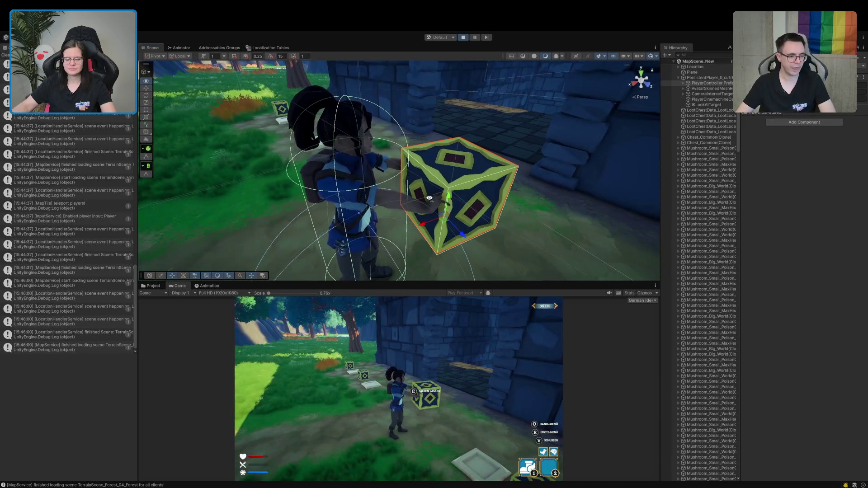
- Stop Play mode, clear the Console, and enlarge the Project panel and left side panel
click(464, 37)
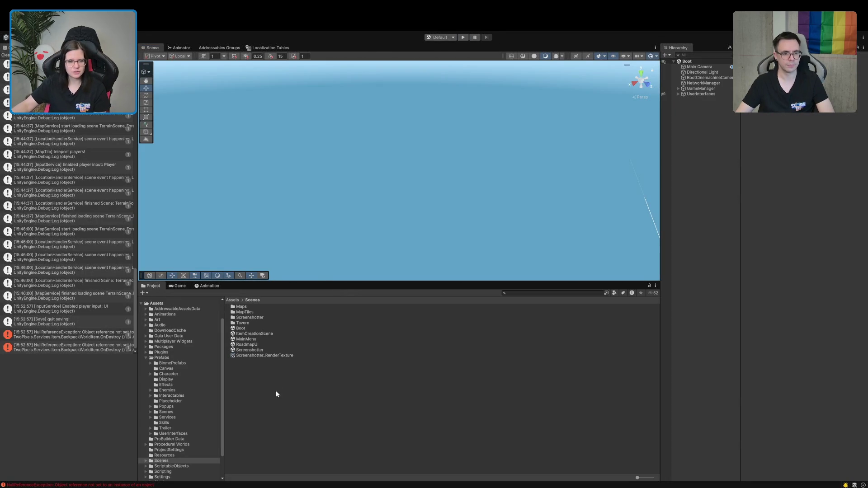
drag(324, 282, 324, 181)
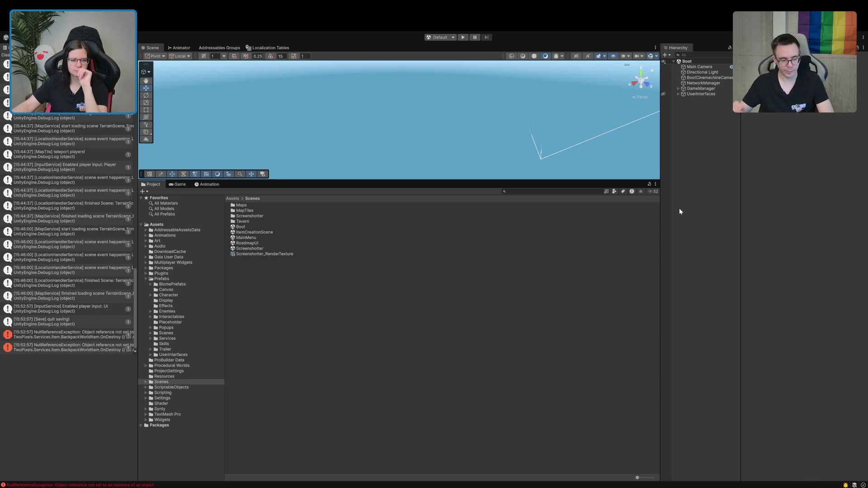
click(5, 56)
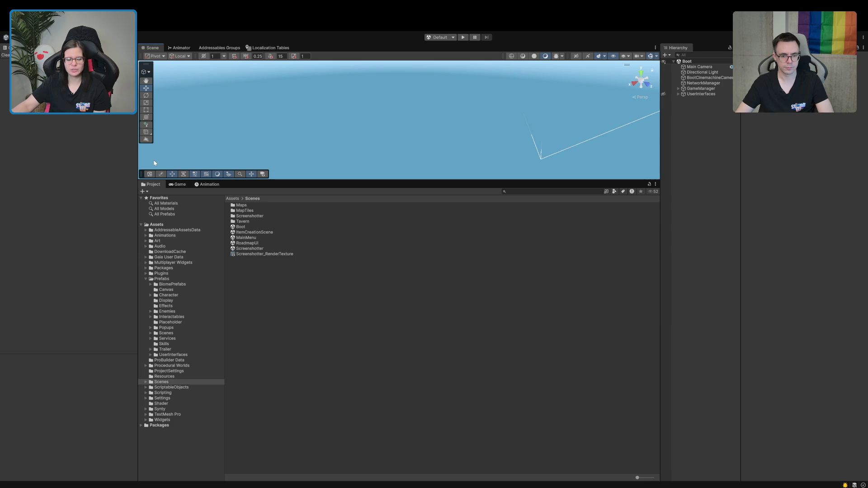
drag(138, 160, 165, 157)
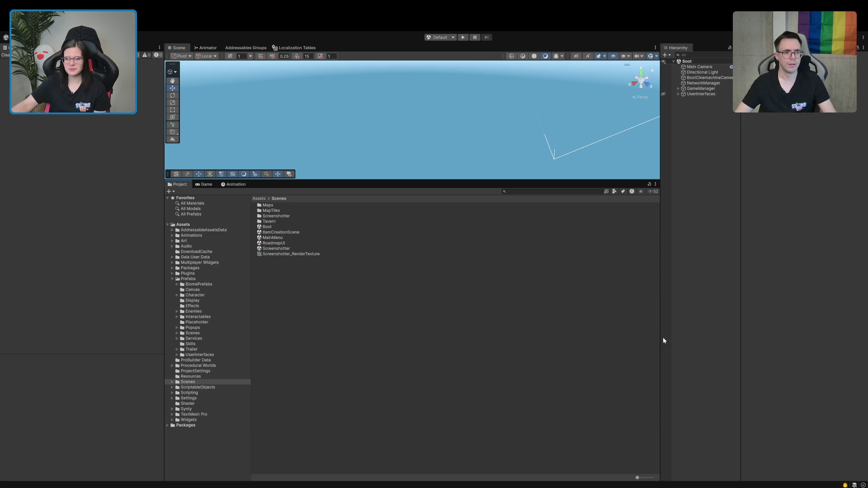
- Resize the panels, then open Assets/Prefabs and select the PersistentPlayer prefab
mouse_move(660, 339)
mouse_down()
mouse_move(645, 343)
mouse_move(661, 341)
mouse_up()
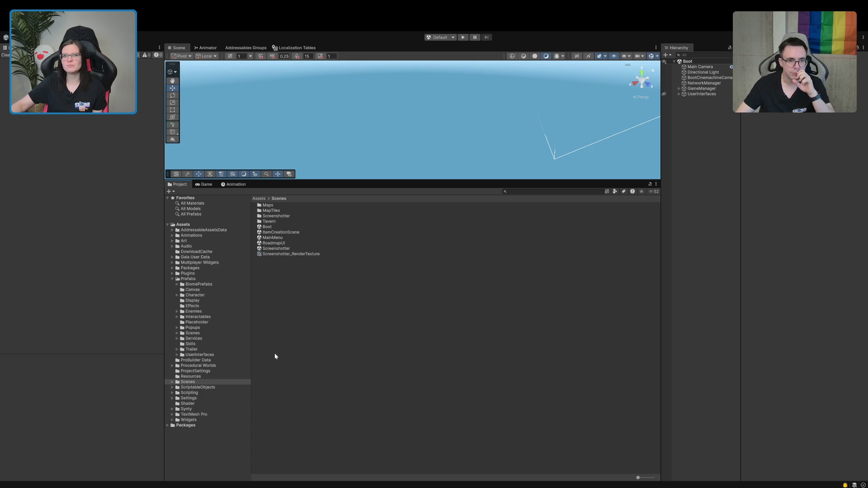
drag(251, 354, 232, 358)
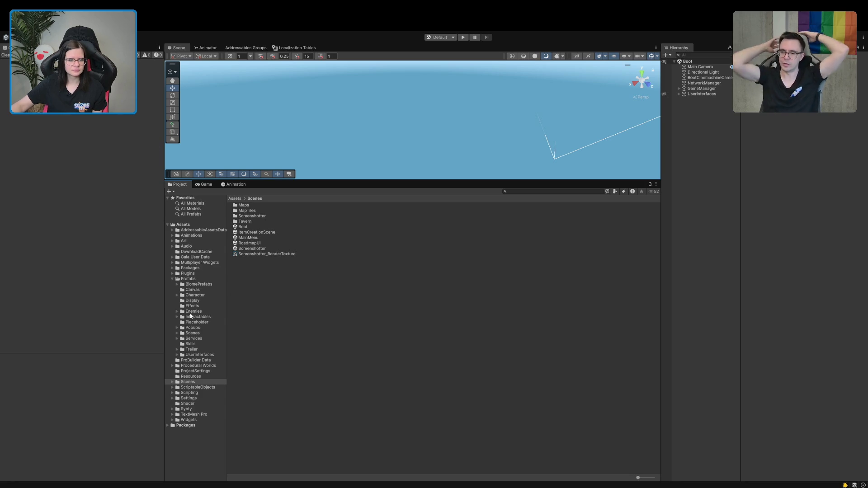
click(202, 278)
click(248, 287)
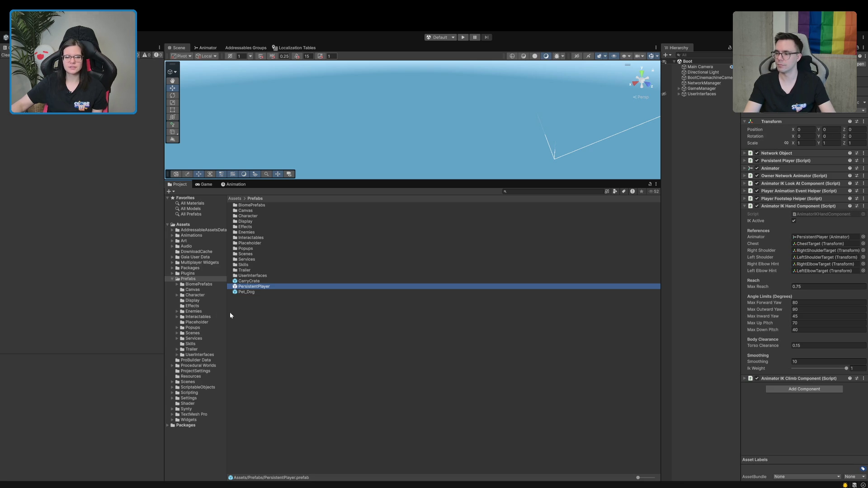
- Select the CarryCrate prefab in the Prefabs folder to show its components in the Inspector
drag(229, 311, 231, 311)
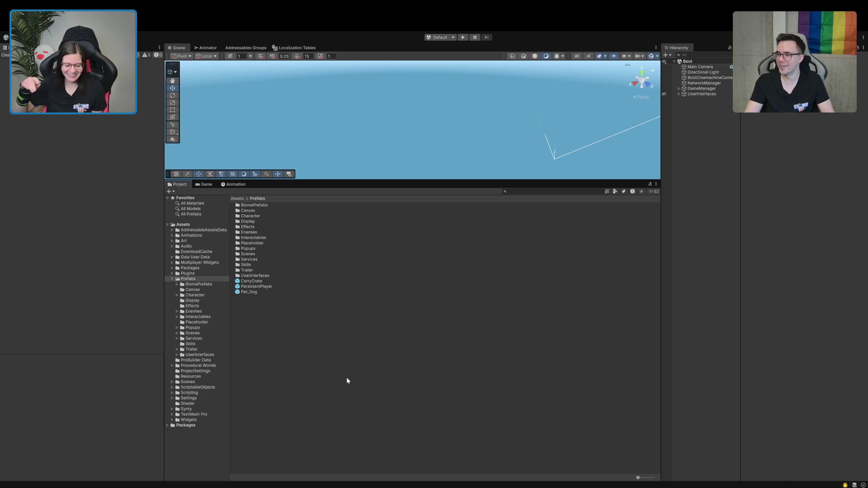
click(247, 282)
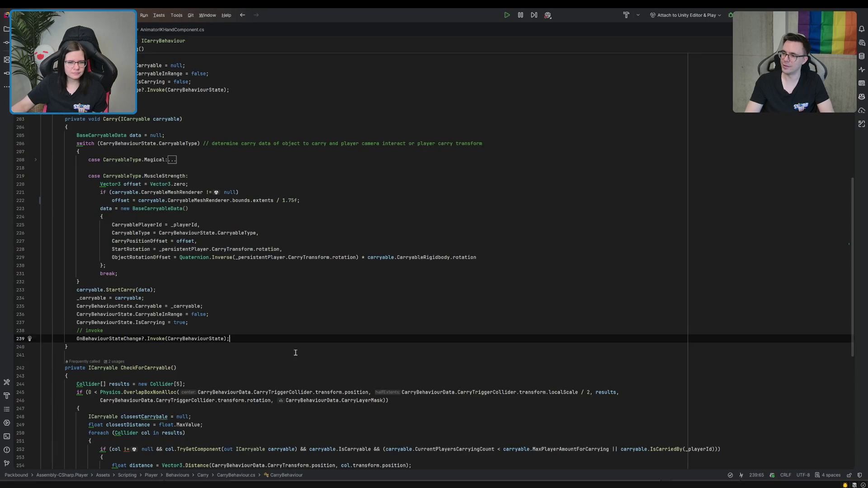
- In CarryBehaviour.cs line 222, change the bounds-extents divisor from 1.75 to 2, then return to Unity
click(323, 323)
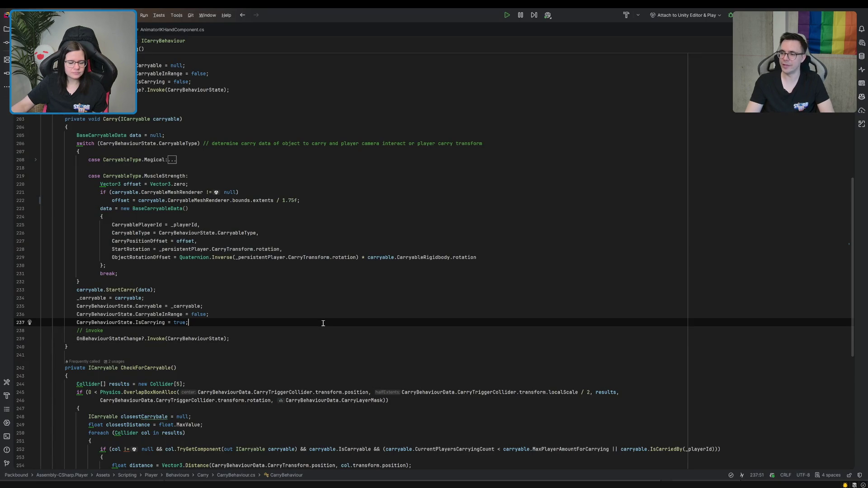
click(294, 200)
drag(295, 201, 284, 201)
text(2)
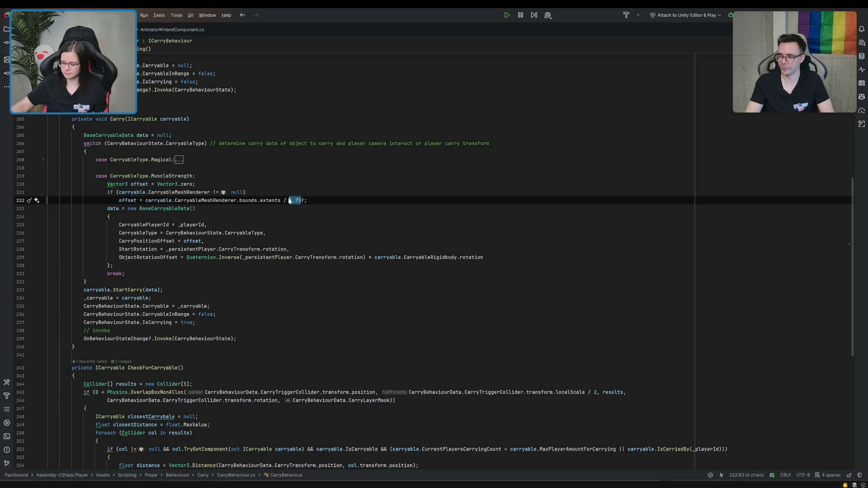
key(Down)
key(Down)
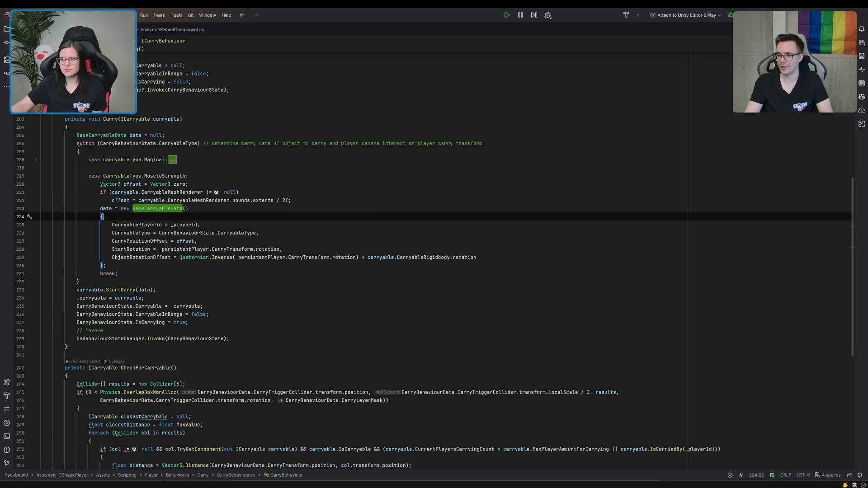
key(alt+Tab)
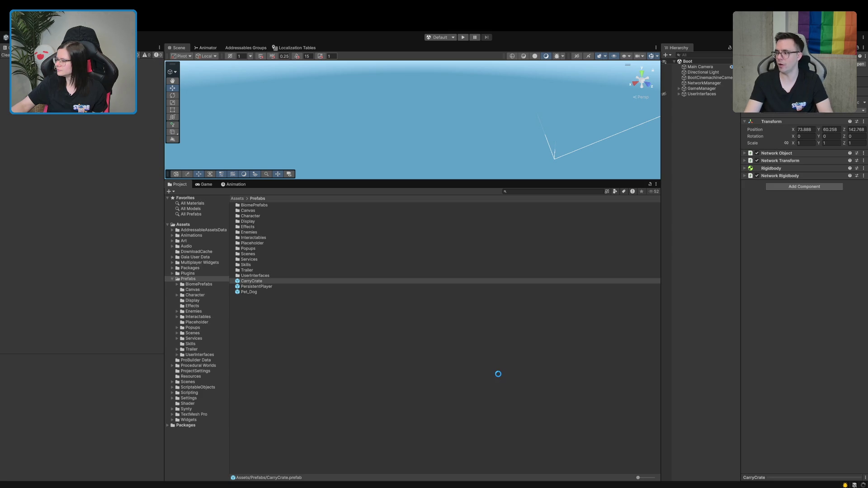
- Open the CarryCrate prefab from the Project window for editing, and edit the user layers after Mud
click(498, 374)
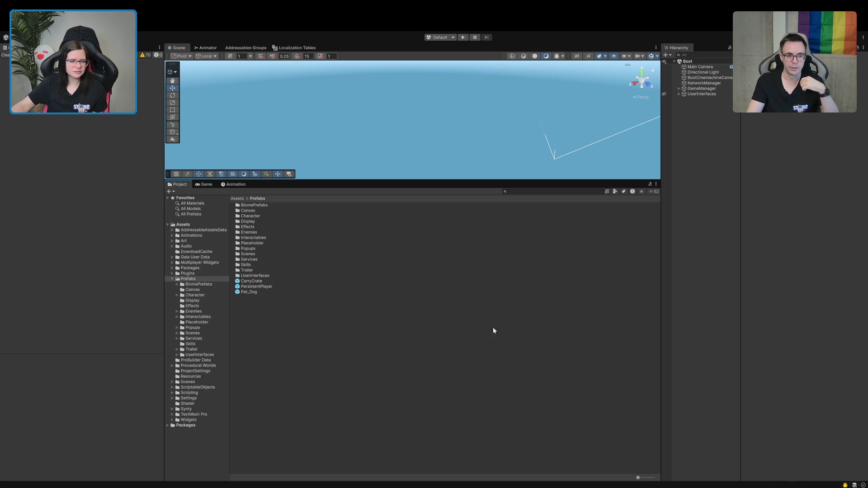
double_click(267, 281)
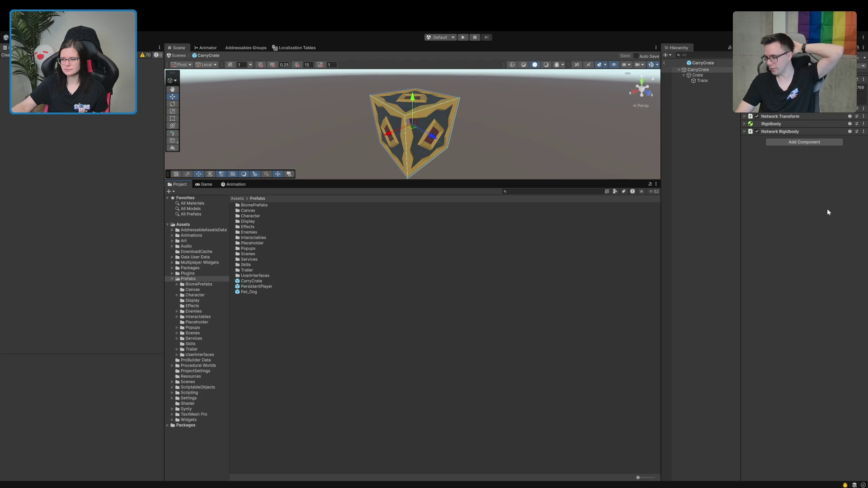
click(812, 219)
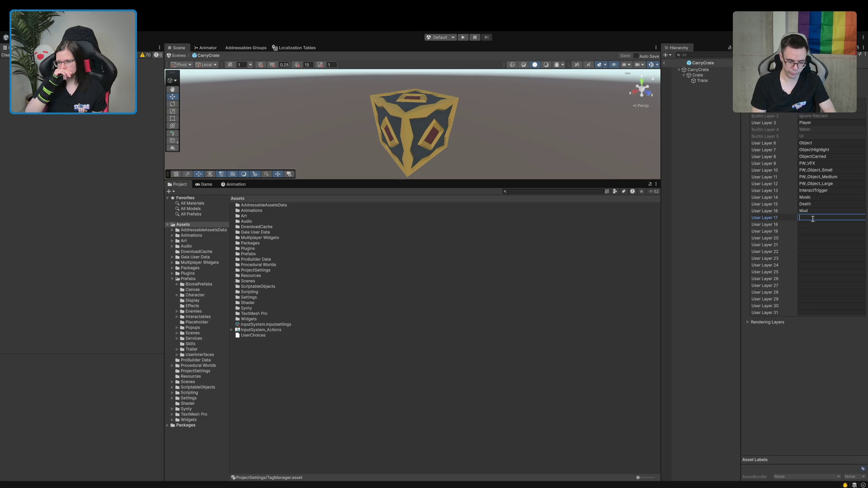
- Leave the Tags and Layers settings and select CarryCrate in the prefab hierarchy
click(712, 113)
click(698, 70)
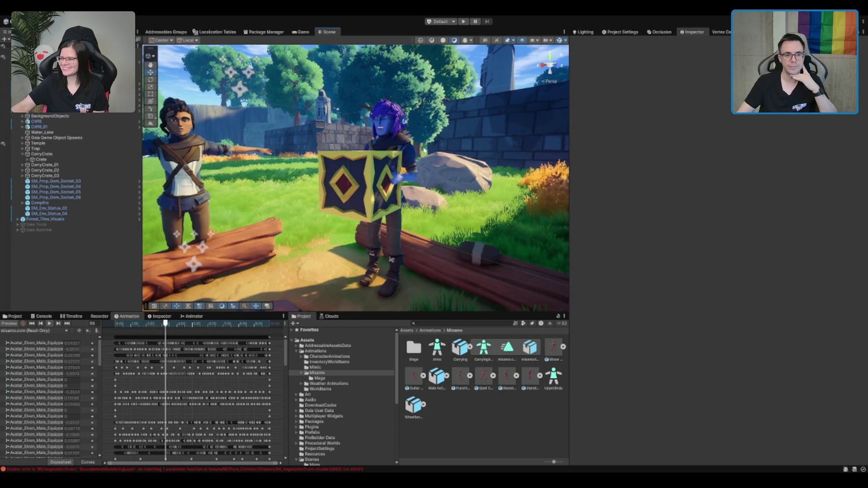
- Set the Transform Scale of the crate the elf is holding to 0.4
scroll(419, 146, up, 5)
scroll(418, 145, down, 5)
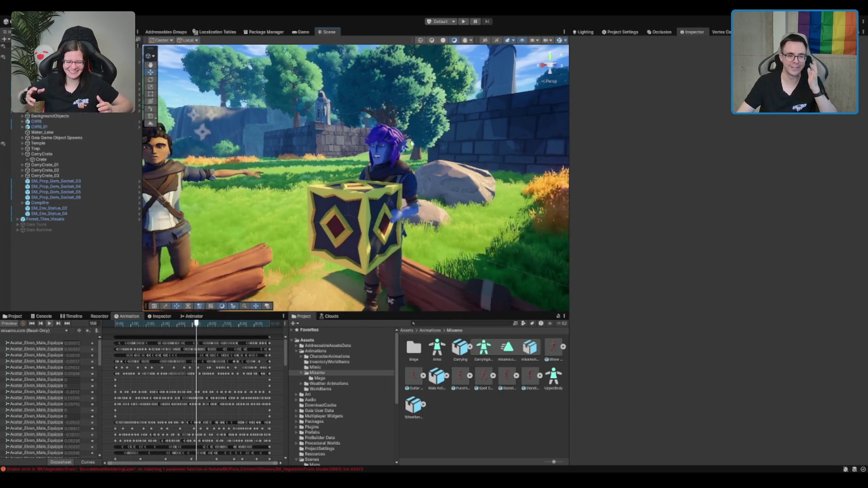
scroll(415, 145, up, 5)
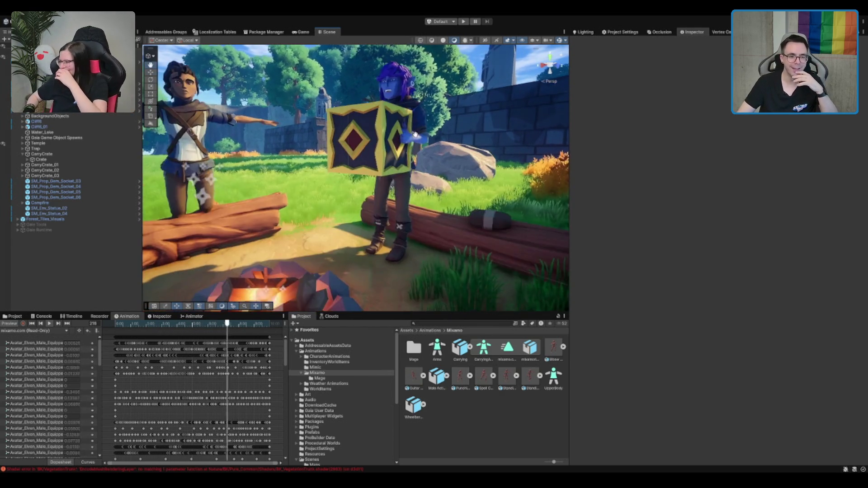
scroll(415, 146, down, 5)
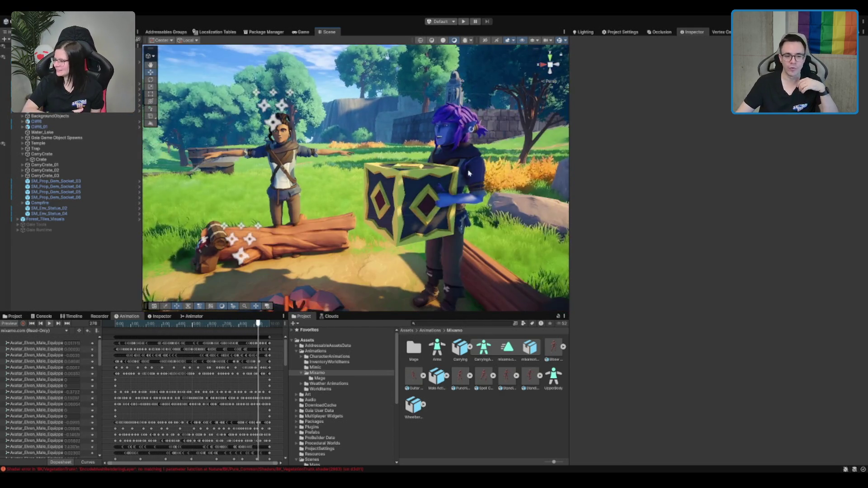
click(421, 187)
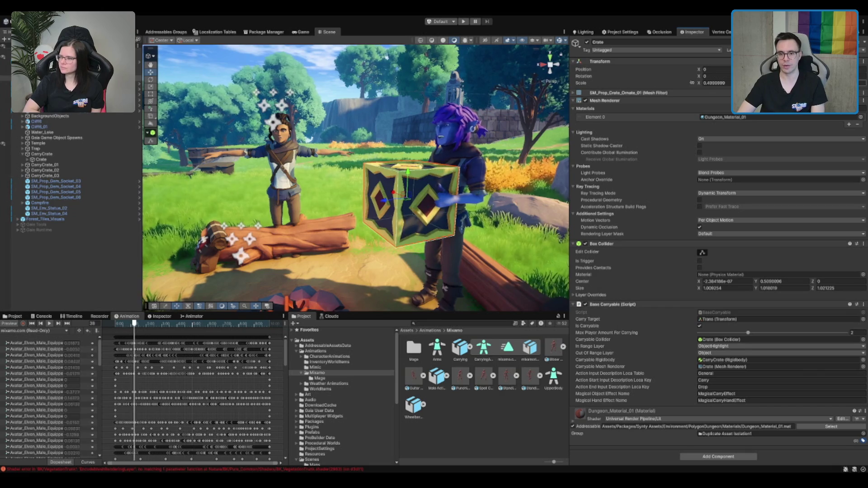
text(0.4)
key(Return)
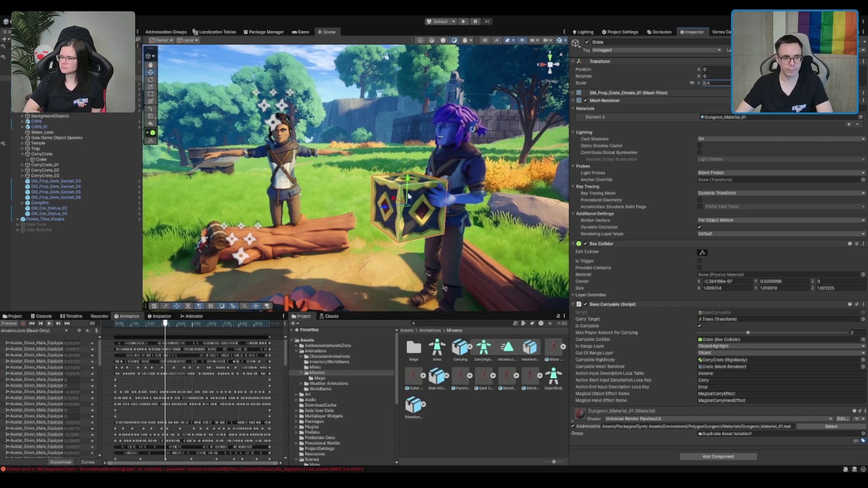
- Select the elf character carrying the crate in the Scene view
scroll(408, 177, down, 3)
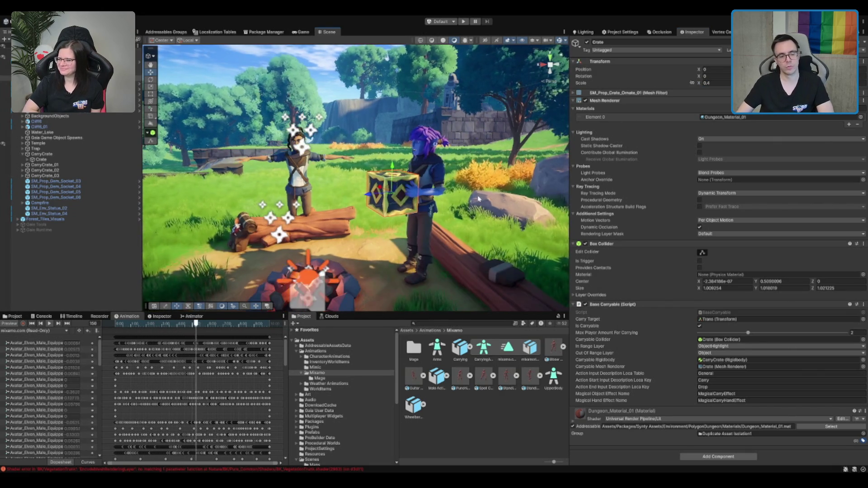
scroll(463, 200, up, 4)
scroll(403, 163, up, 5)
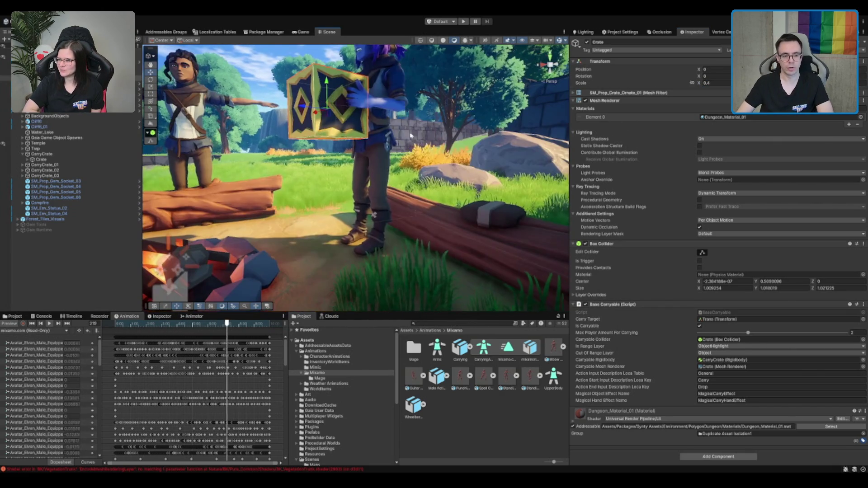
click(375, 172)
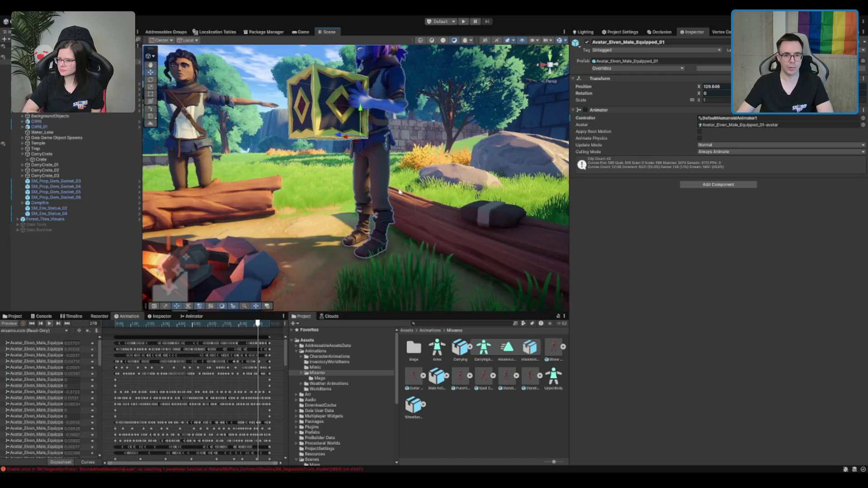
- Scrub the mixamo.com preview to a later frame and orbit to check the 0.4-scale crate
scroll(376, 171, up, 2)
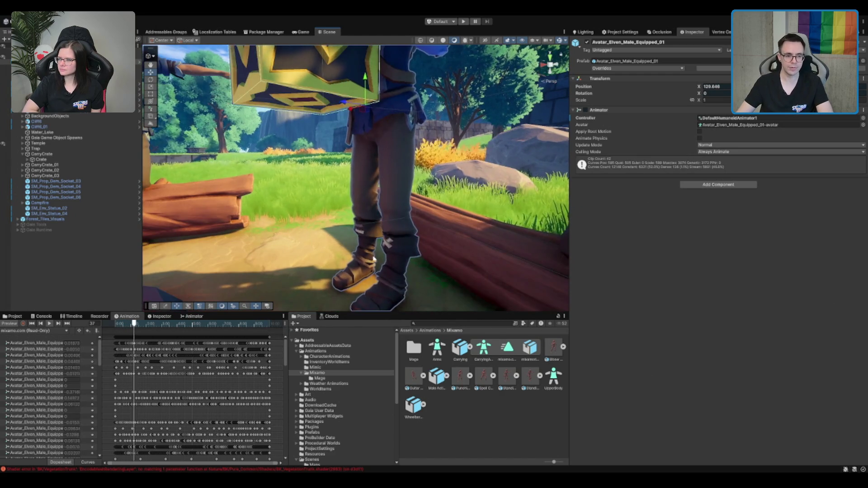
scroll(381, 248, down, 2)
scroll(381, 248, up, 2)
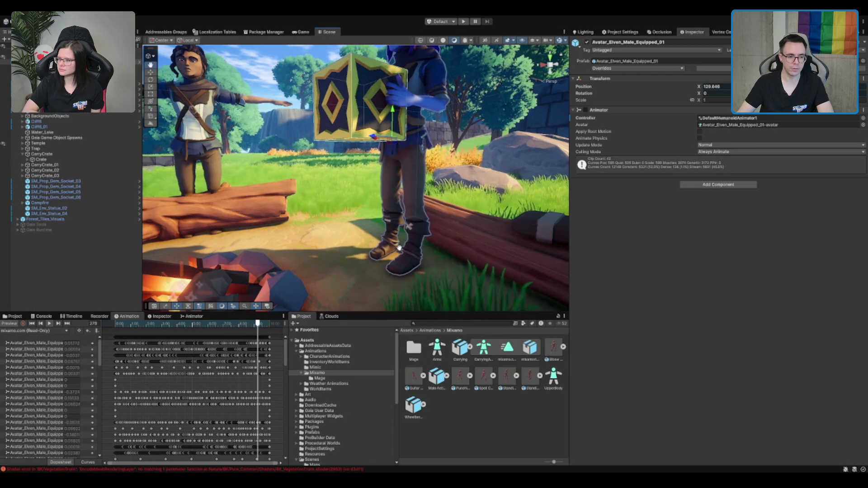
mouse_move(209, 324)
mouse_down()
mouse_move(136, 324)
mouse_move(278, 324)
mouse_move(135, 324)
mouse_up()
drag(406, 198, 562, 147)
scroll(523, 139, down, 4)
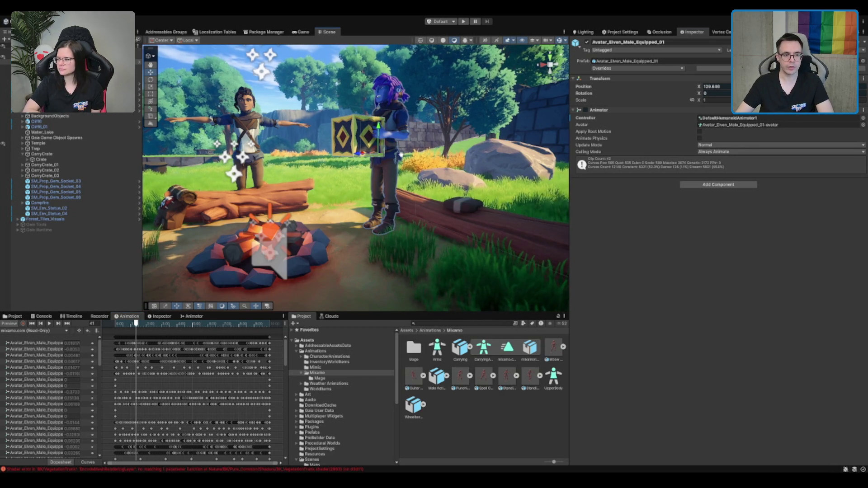
scroll(401, 156, down, 3)
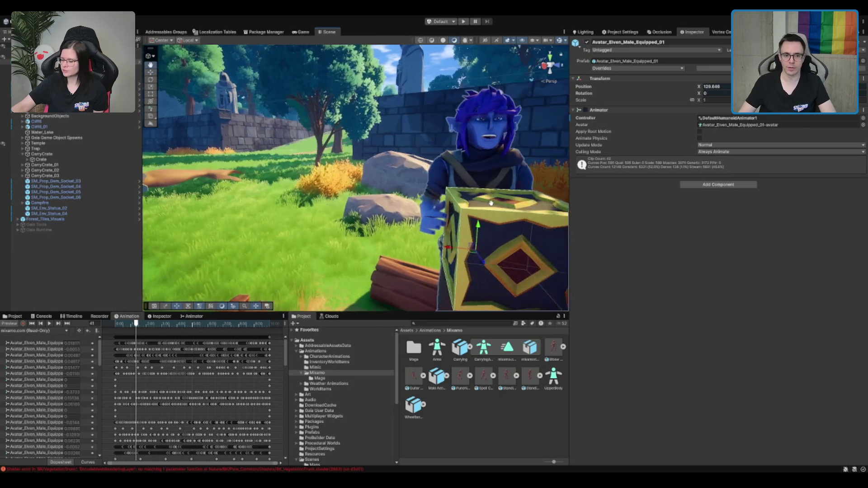
click(483, 179)
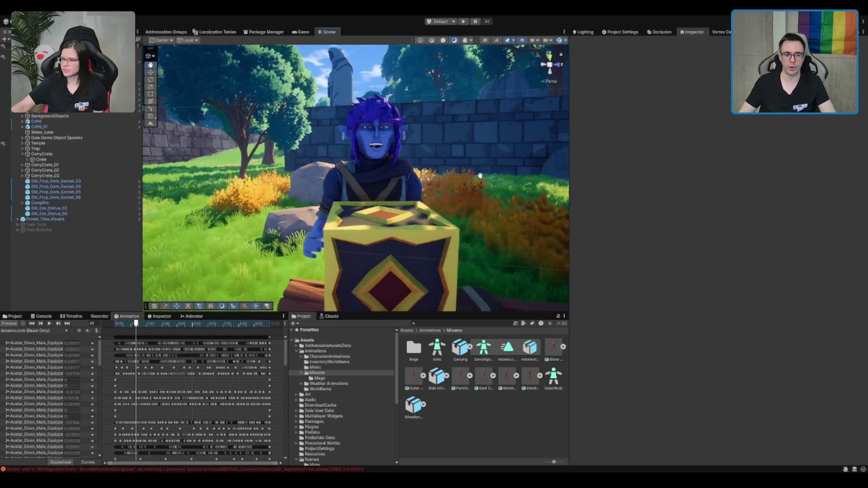